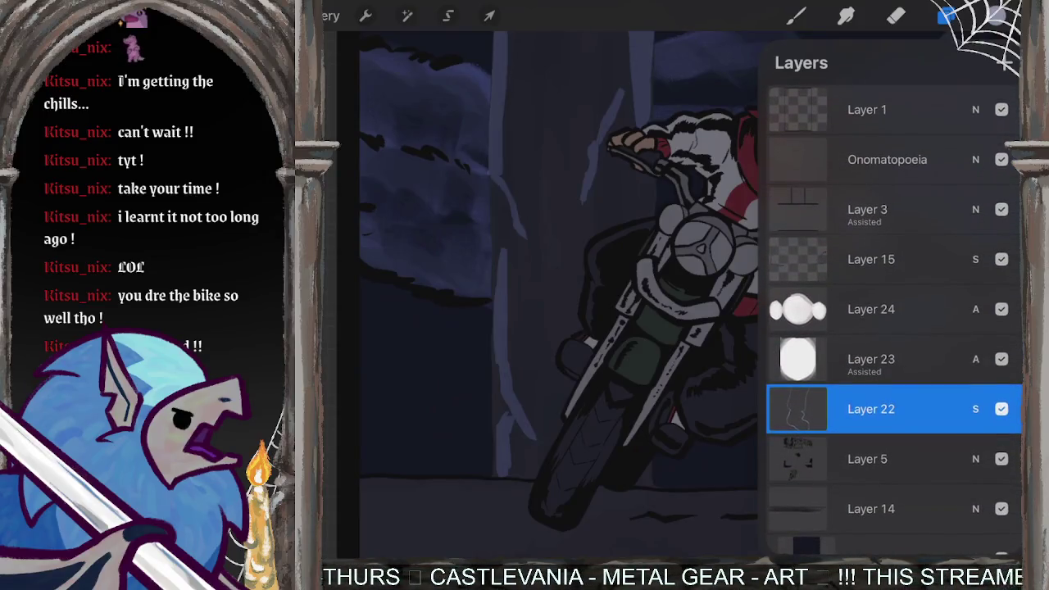
Step: Paint a short light diagonal highlight stroke near the headlight
scroll(672, 246, up, 3)
scroll(673, 246, up, 3)
scroll(673, 246, up, 3)
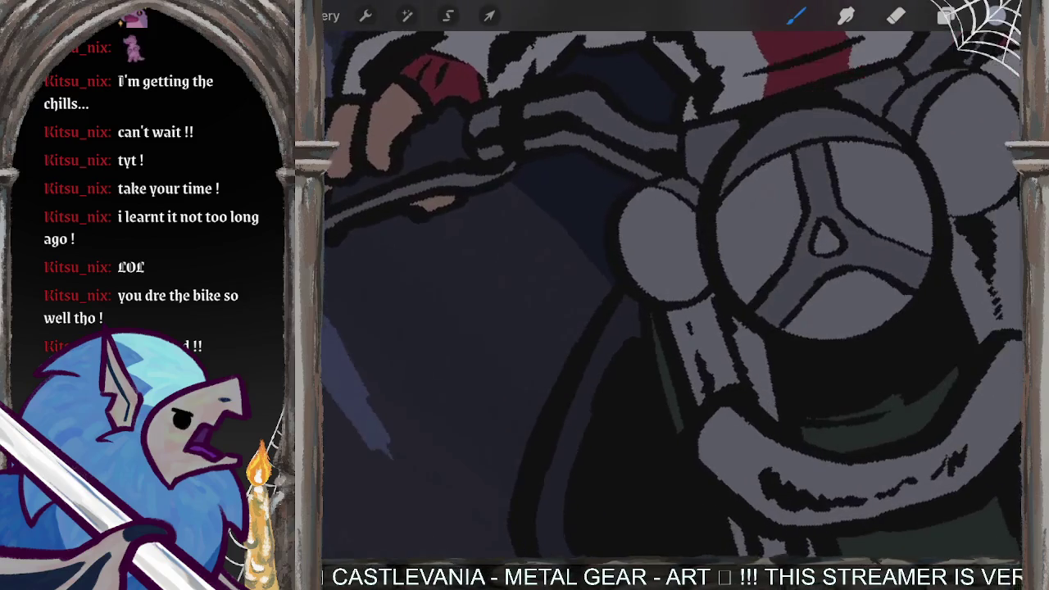
drag(612, 281, 545, 394)
drag(579, 344, 531, 432)
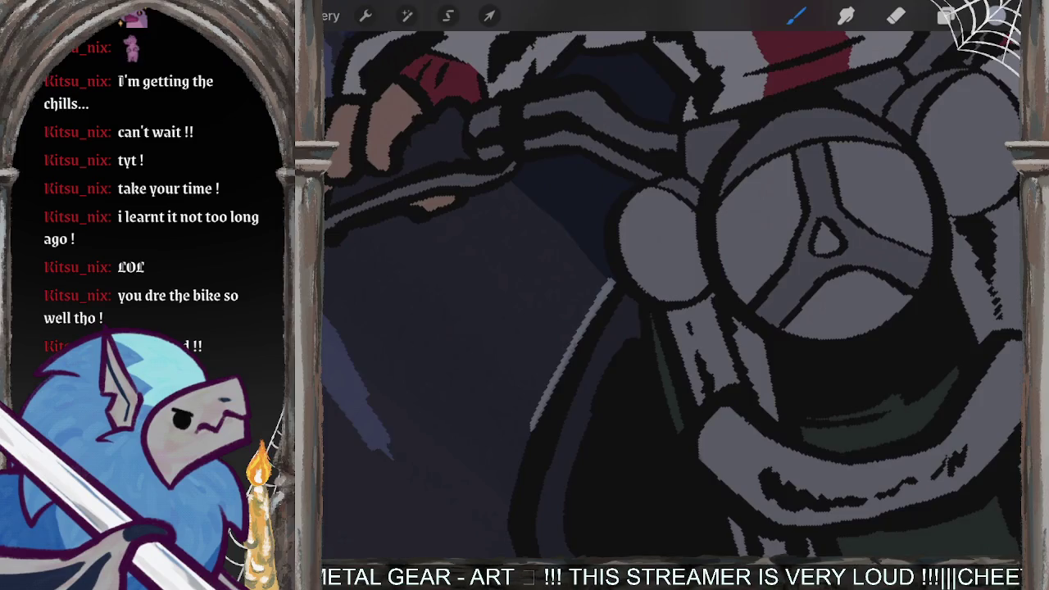
drag(574, 345, 725, 205)
Step: Reduce the brush size to 13% and trace a light edge down the dark curve
drag(307, 205, 308, 238)
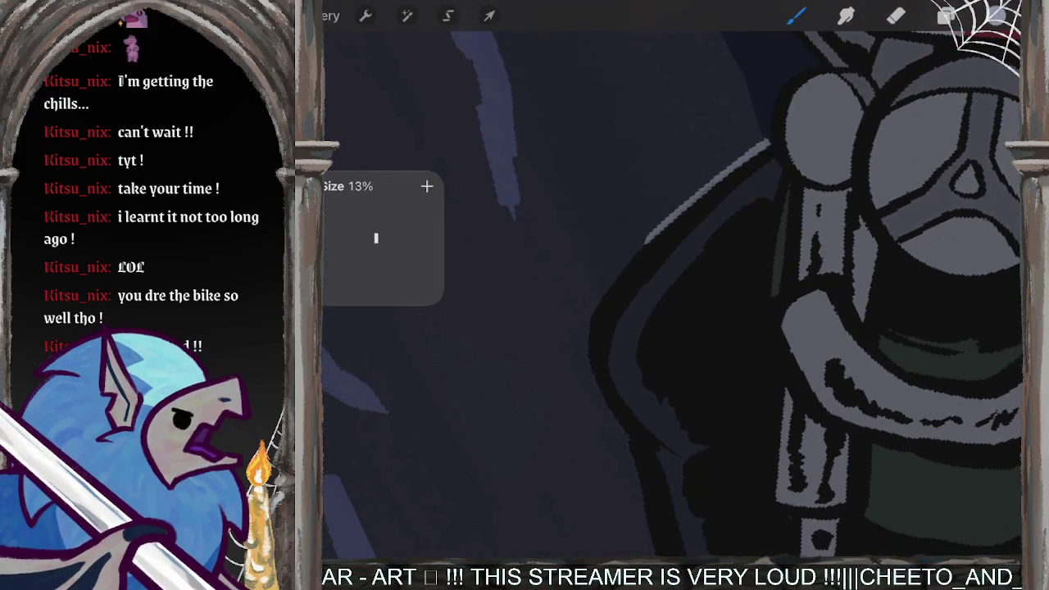
scroll(656, 246, up, 5)
drag(646, 221, 609, 292)
drag(628, 244, 556, 390)
mouse_move(580, 346)
mouse_down()
mouse_move(554, 426)
mouse_move(562, 474)
mouse_up()
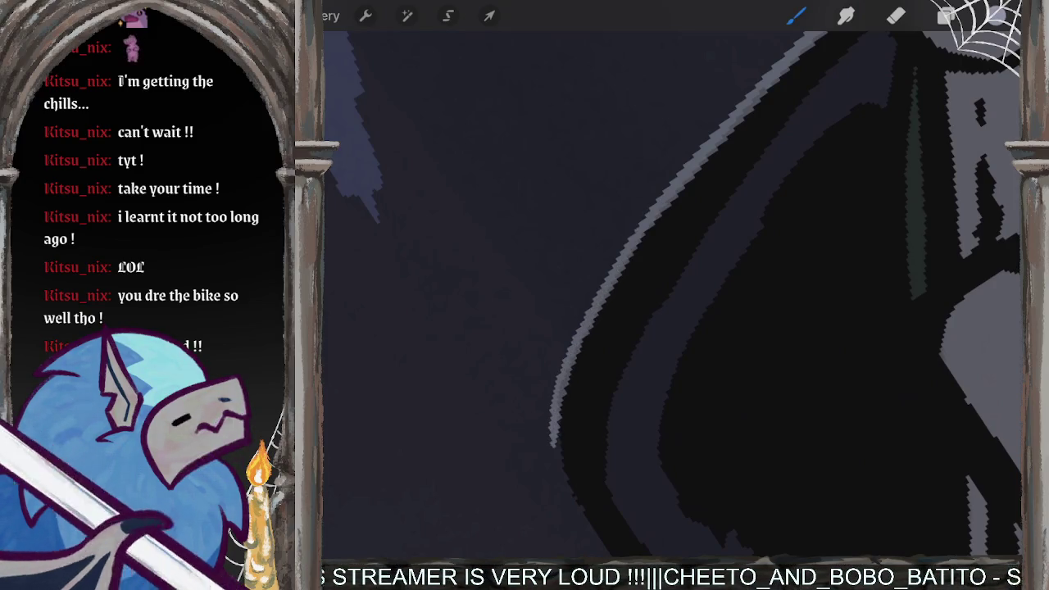
scroll(737, 287, up, 3)
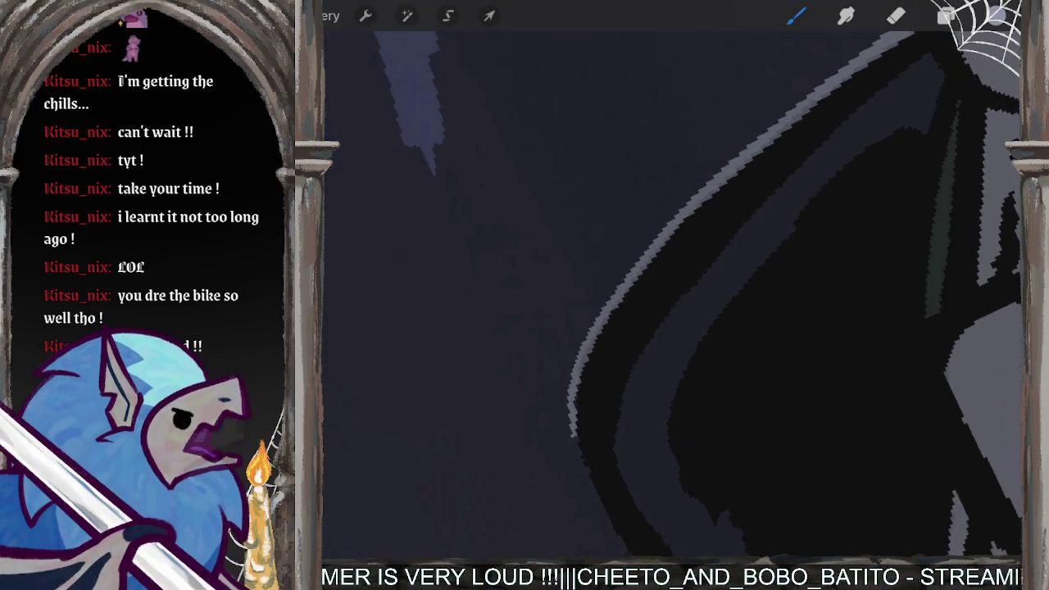
scroll(738, 287, up, 3)
scroll(738, 287, up, 3)
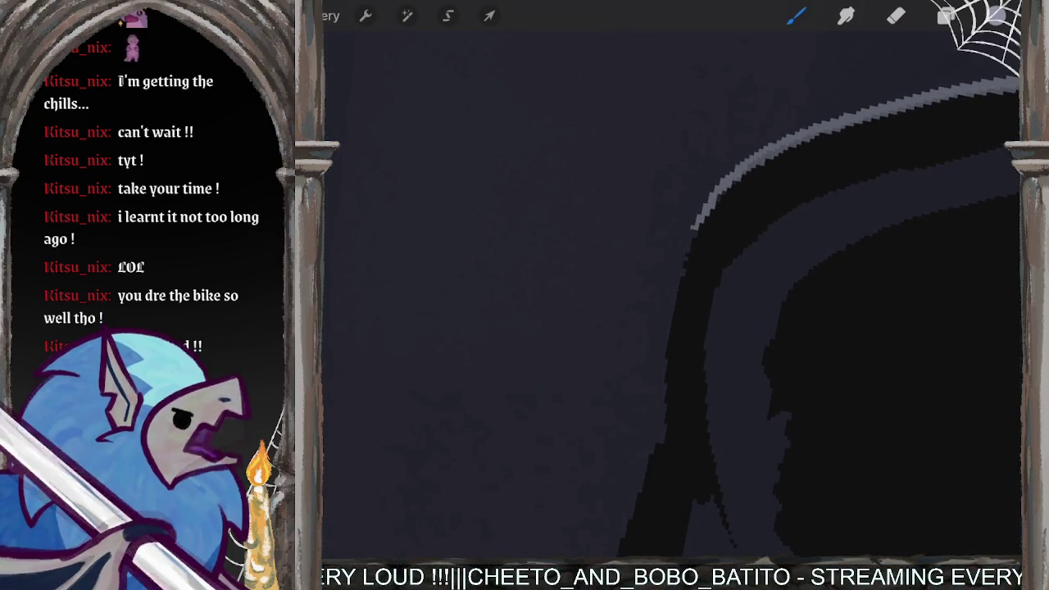
Step: Carry the light rim line further down the dark curve, undoing the final stroke
drag(689, 243, 663, 379)
scroll(738, 287, down, 3)
drag(718, 250, 712, 336)
scroll(820, 197, down, 3)
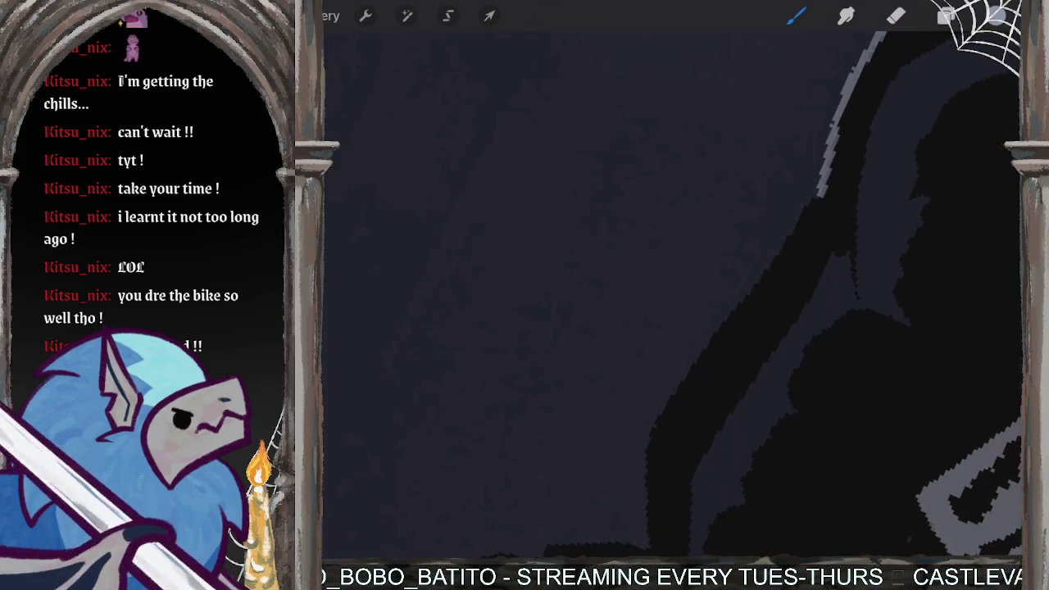
mouse_move(820, 189)
mouse_down()
mouse_move(666, 392)
mouse_move(647, 447)
mouse_move(648, 546)
mouse_up()
scroll(672, 295, down, 2)
scroll(673, 295, down, 2)
scroll(673, 295, down, 2)
scroll(737, 296, up, 2)
mouse_move(732, 232)
mouse_down()
mouse_move(676, 290)
mouse_move(633, 381)
mouse_up()
key(ctrl+z)
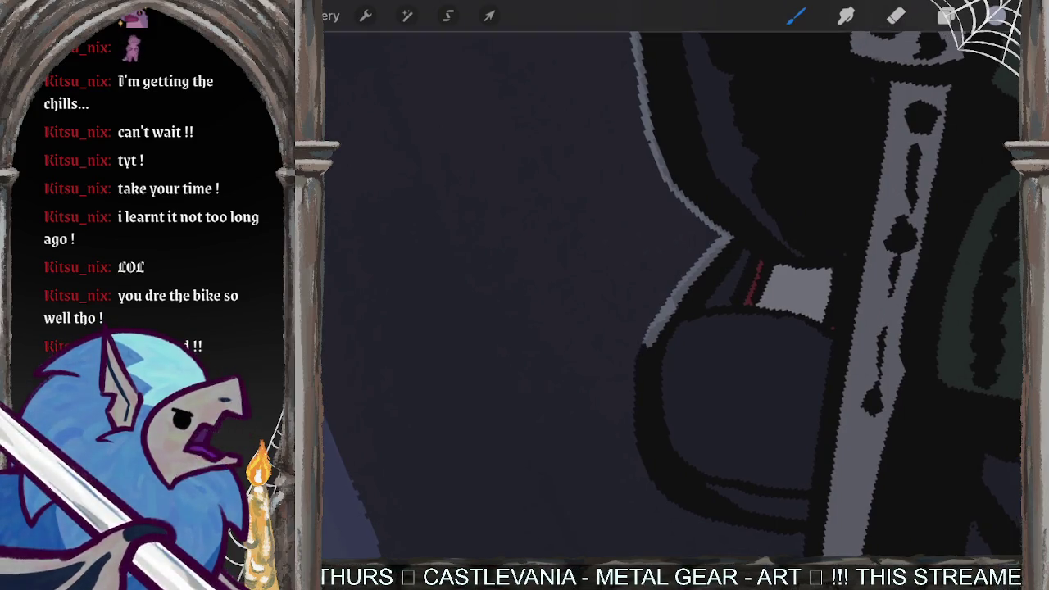
Step: Undo another stroke, redraw the rim highlight, and extend it toward the bottom of the rim
key(ctrl+z)
key(ctrl+z)
mouse_move(732, 237)
mouse_down()
mouse_move(638, 358)
mouse_move(631, 416)
mouse_move(648, 480)
mouse_up()
drag(738, 328, 778, 271)
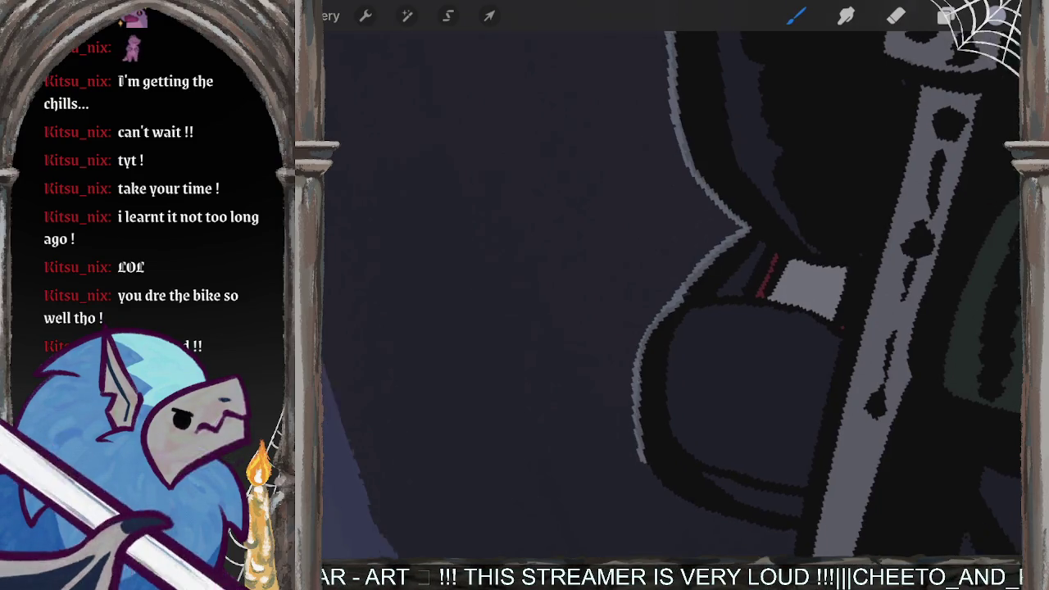
mouse_move(572, 321)
mouse_down()
mouse_move(565, 344)
mouse_move(588, 434)
mouse_move(633, 529)
mouse_up()
drag(599, 457, 661, 550)
drag(697, 328, 624, 246)
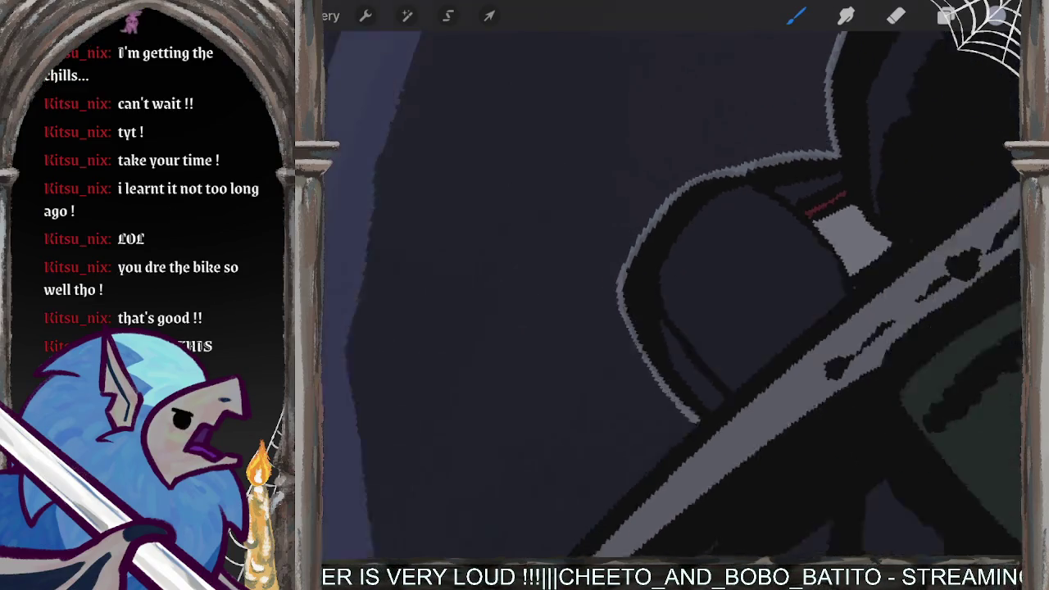
drag(672, 295, 754, 238)
drag(672, 328, 706, 254)
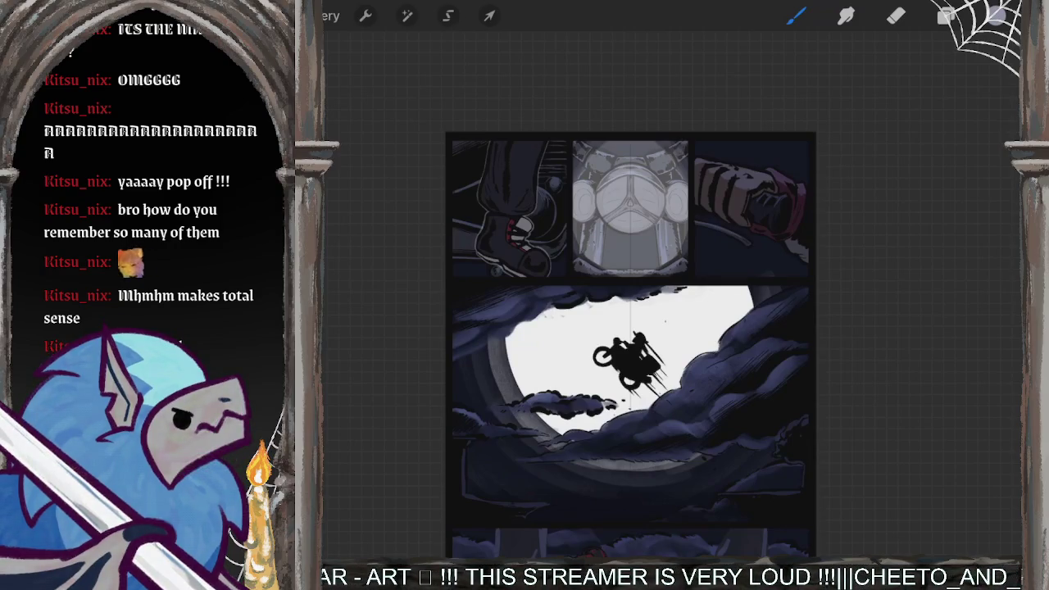
Step: Zoom onto the bottom panel and paint light-grey highlights along the front fork's left edge
mouse_move(631, 336)
mouse_down()
mouse_move(763, 328)
mouse_move(759, 344)
mouse_move(759, 313)
mouse_move(718, 246)
mouse_up()
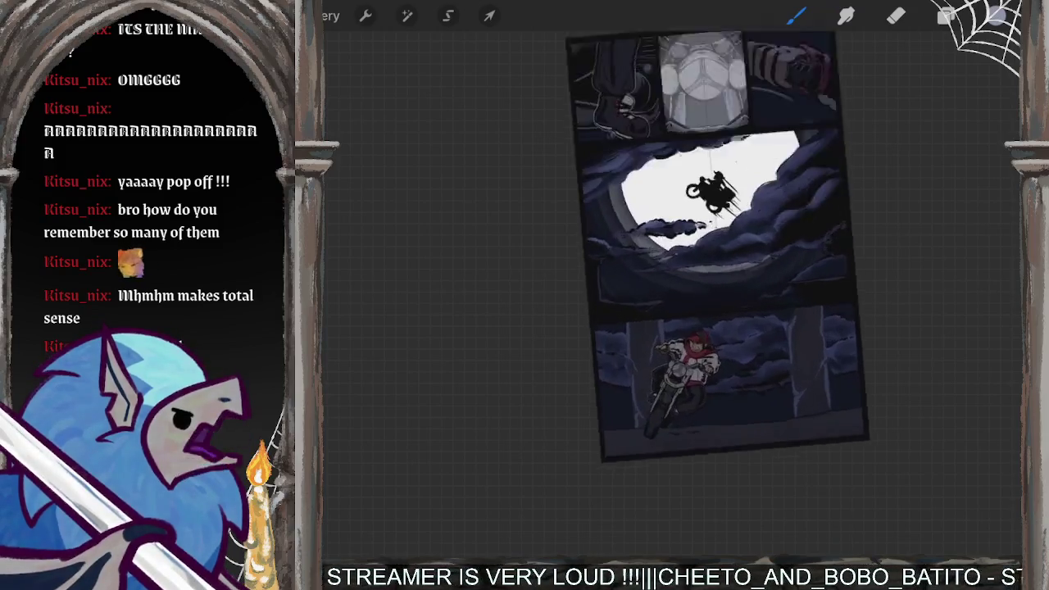
scroll(722, 246, up, 3)
scroll(656, 353, up, 3)
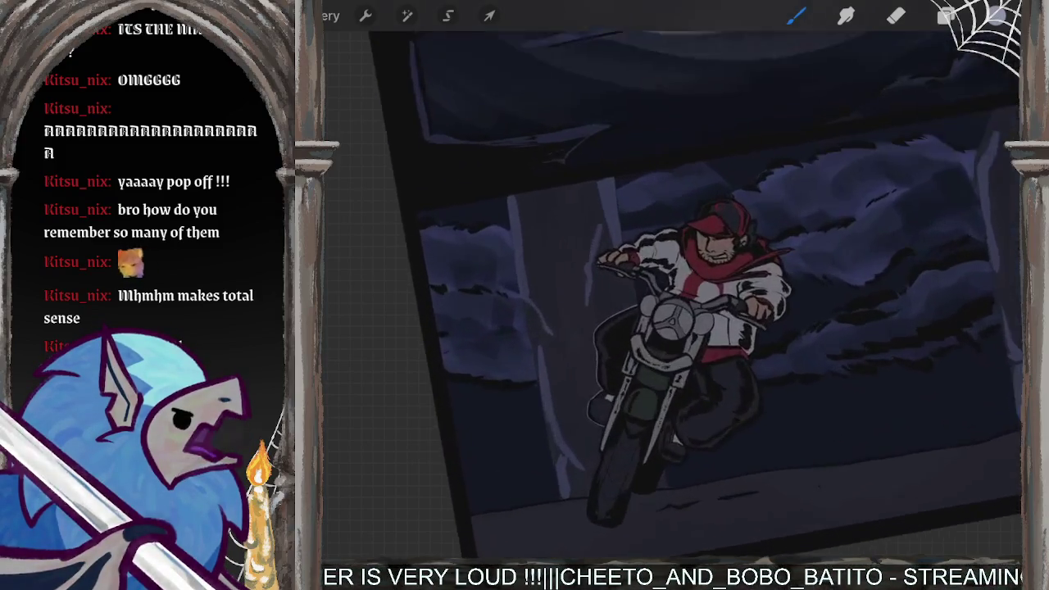
scroll(656, 361, up, 2)
scroll(656, 369, up, 5)
scroll(656, 369, up, 3)
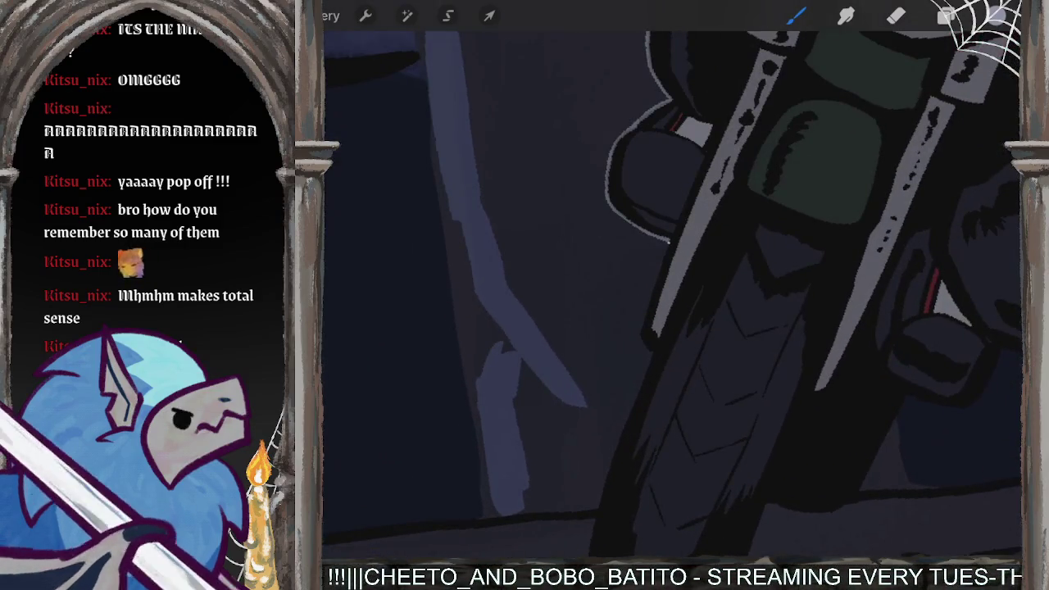
drag(665, 238, 637, 339)
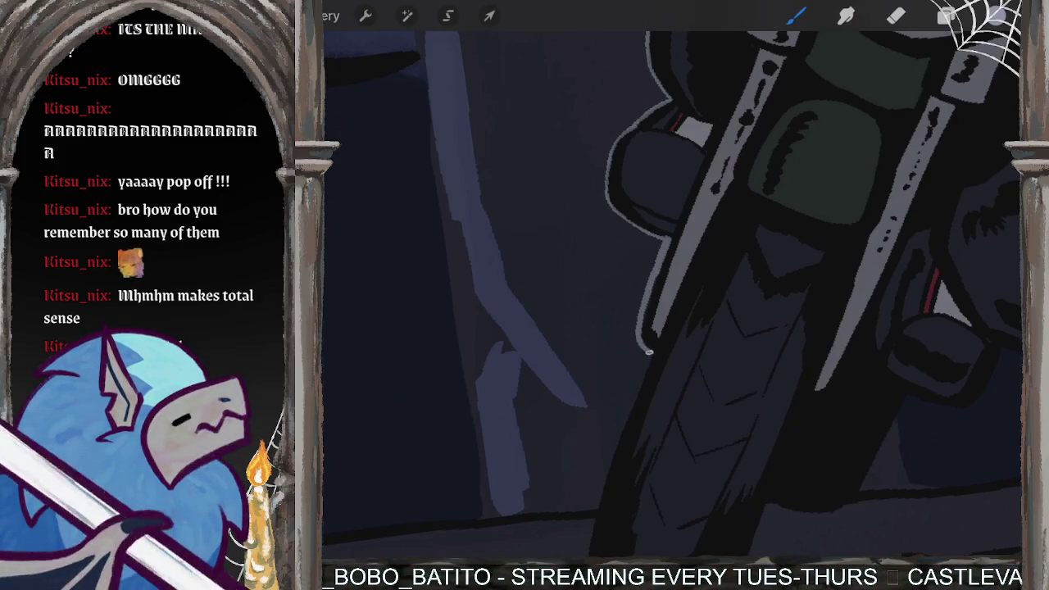
scroll(672, 287, down, 2)
drag(673, 287, 623, 328)
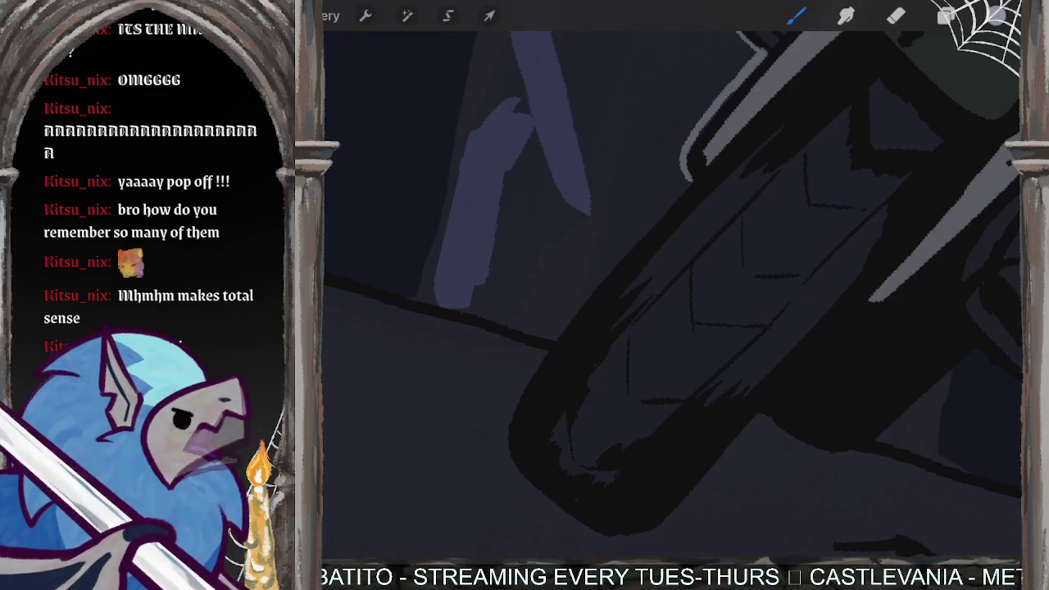
mouse_move(690, 175)
mouse_down()
mouse_move(541, 357)
mouse_move(510, 425)
mouse_move(520, 475)
mouse_up()
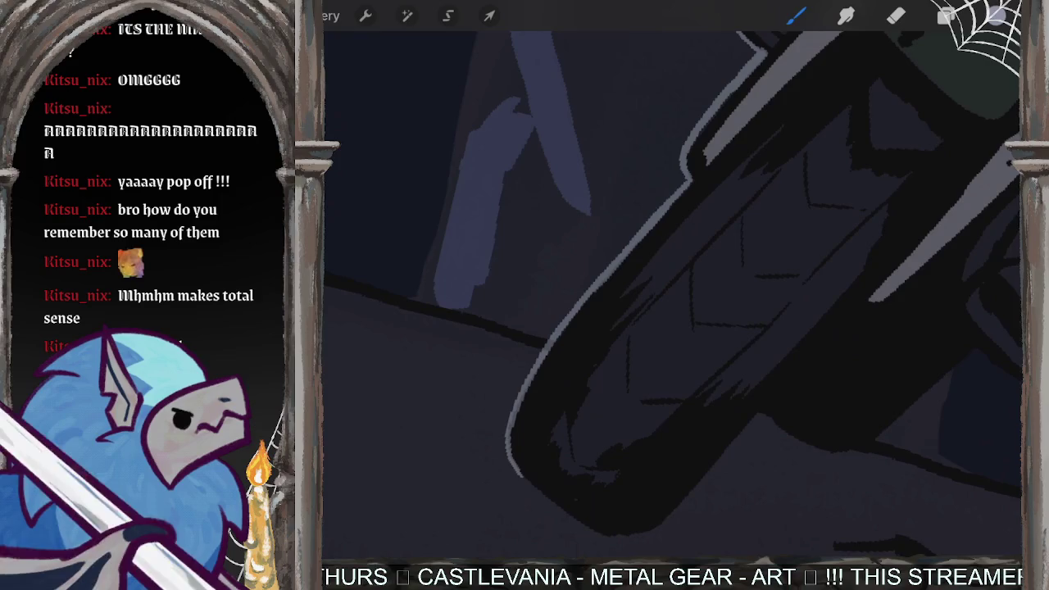
Step: Rotate the canvas and extend the grey edge highlight further down the fork and wheel
mouse_move(525, 410)
mouse_down()
mouse_move(476, 295)
mouse_move(457, 292)
mouse_move(449, 405)
mouse_move(458, 436)
mouse_move(492, 471)
mouse_up()
drag(672, 369, 591, 221)
mouse_move(521, 228)
mouse_down()
mouse_move(575, 300)
mouse_move(689, 408)
mouse_up()
drag(633, 356, 720, 443)
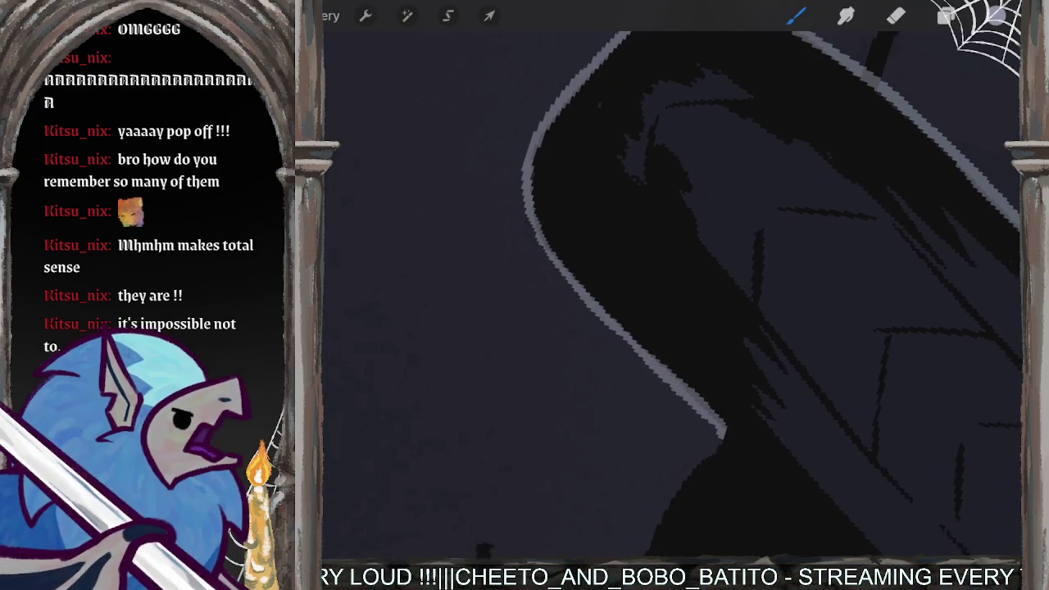
scroll(672, 295, down, 5)
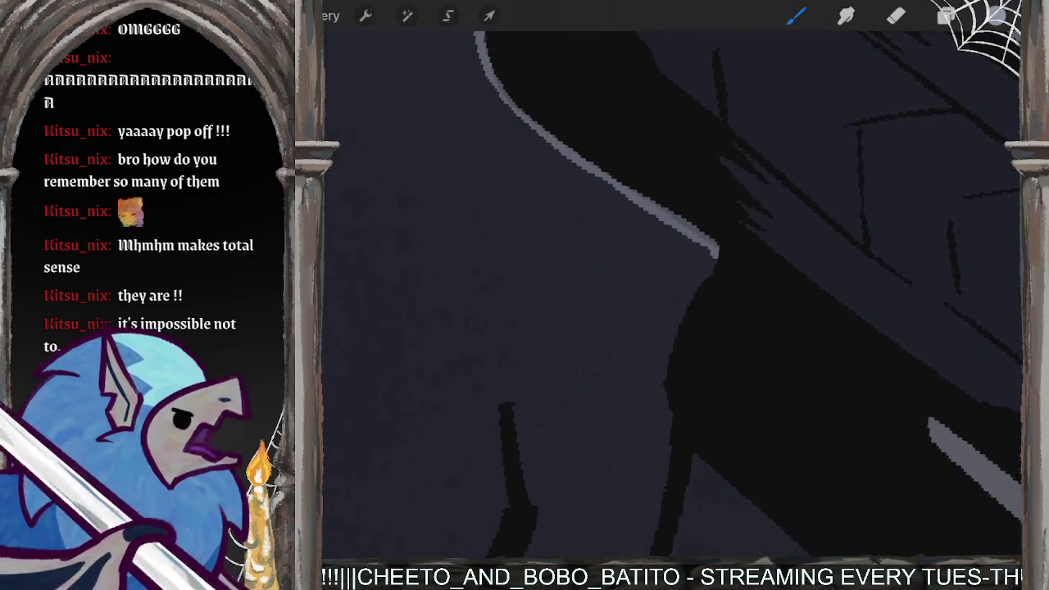
mouse_move(717, 251)
mouse_down()
mouse_move(679, 312)
mouse_move(678, 433)
mouse_move(709, 465)
mouse_up()
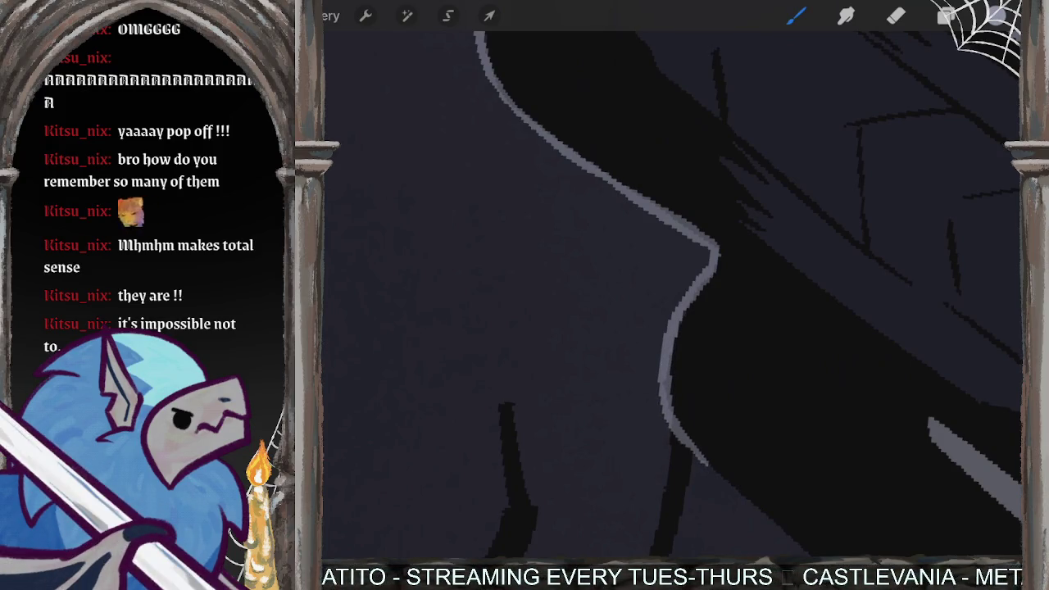
scroll(672, 295, down, 3)
scroll(673, 295, down, 3)
scroll(672, 295, down, 3)
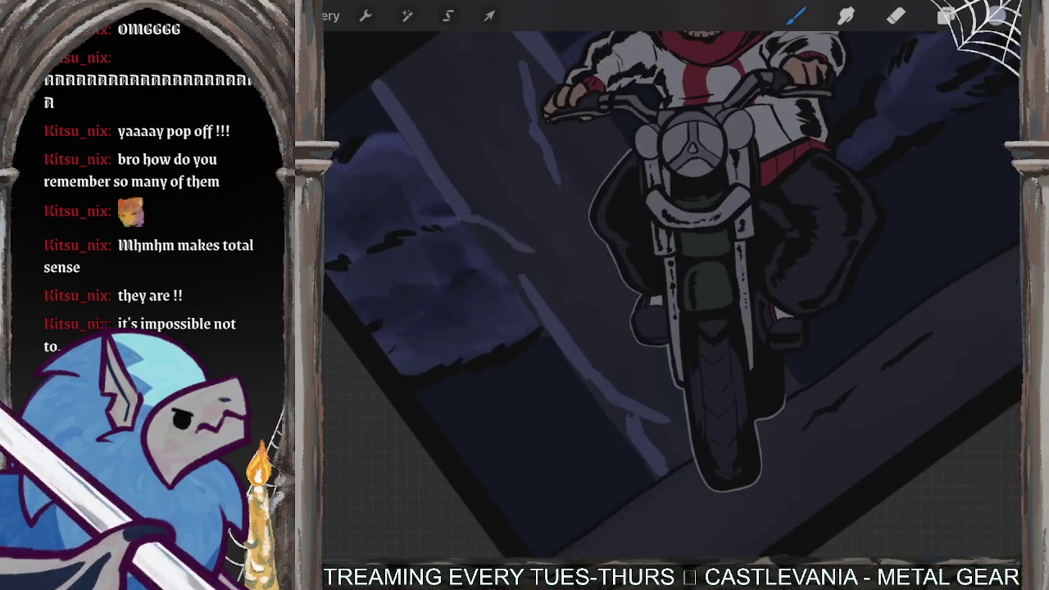
Step: Paint a grey highlight along the dark shape's edge, undoing and redrawing one stroke
scroll(673, 295, down, 3)
scroll(673, 295, up, 3)
scroll(672, 295, up, 2)
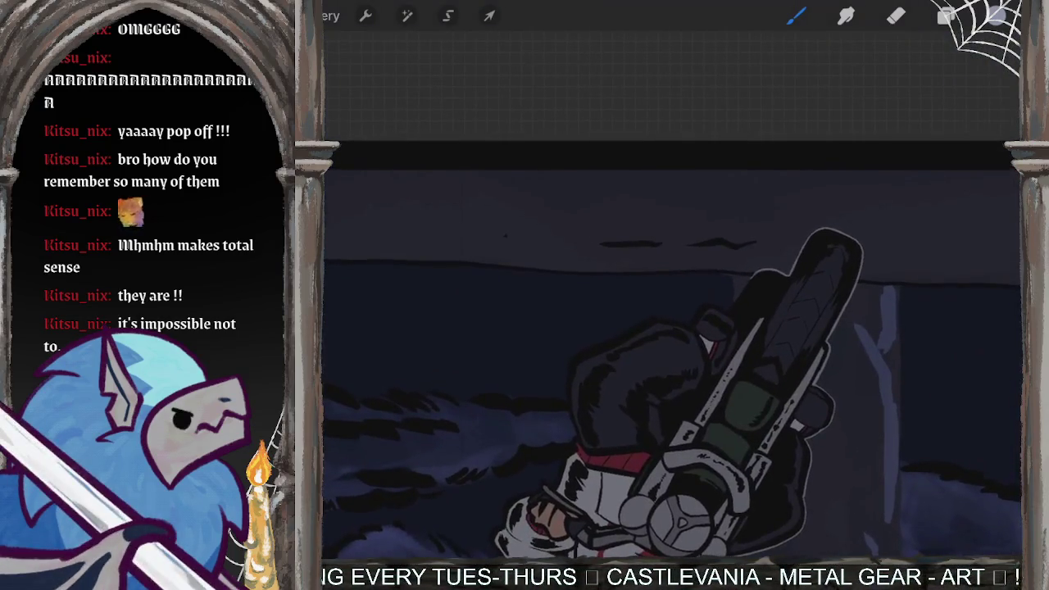
scroll(672, 295, up, 3)
scroll(672, 295, up, 3)
scroll(672, 295, up, 3)
scroll(672, 295, up, 1)
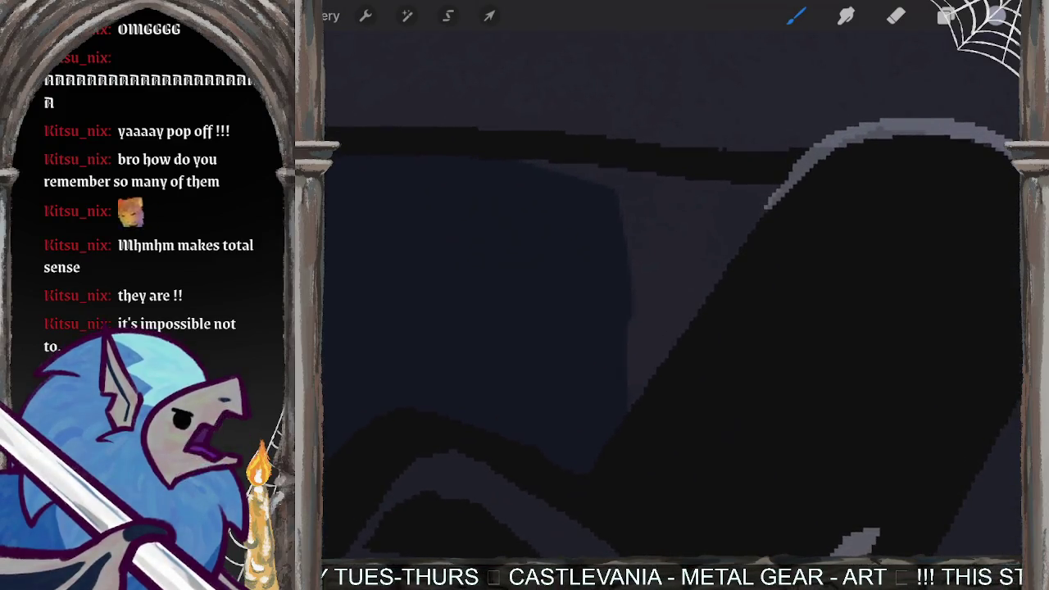
drag(766, 204, 671, 328)
drag(758, 217, 624, 392)
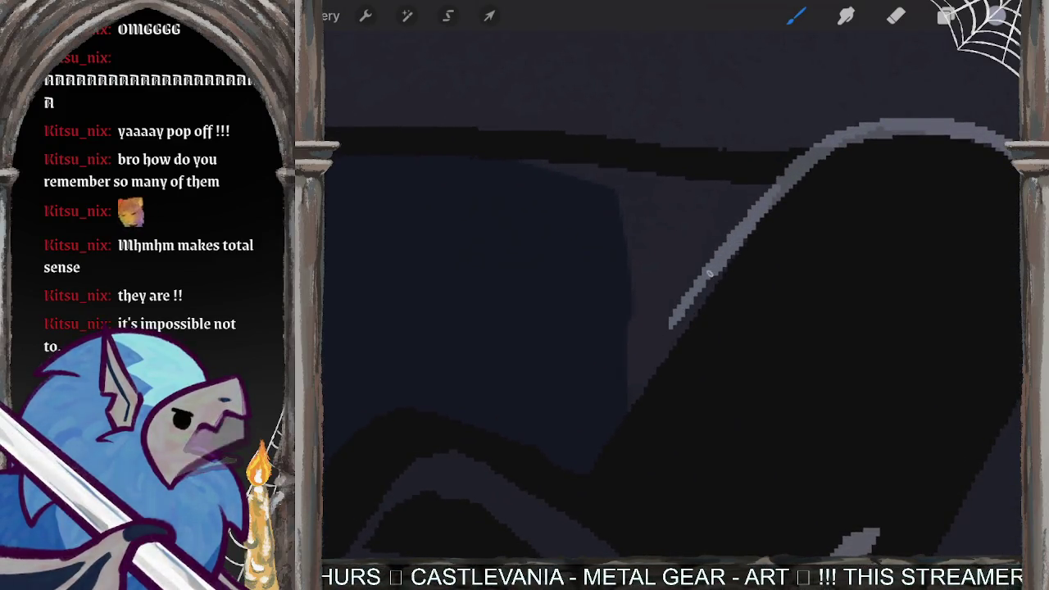
key(ctrl+z)
drag(781, 190, 589, 455)
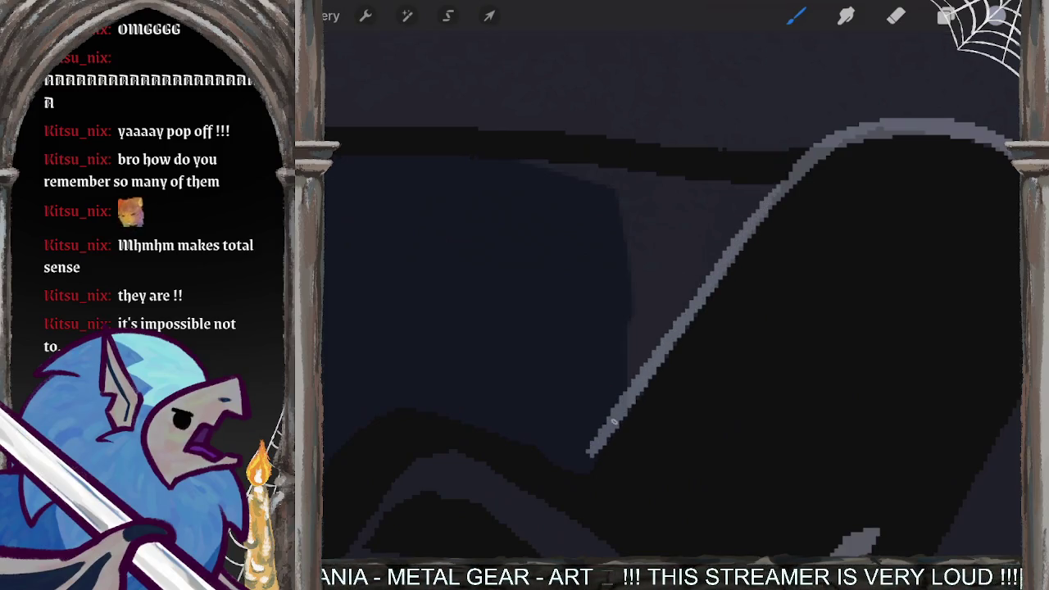
Step: Extend the grey highlight near the shape's top and thicken it downward
scroll(673, 295, up, 5)
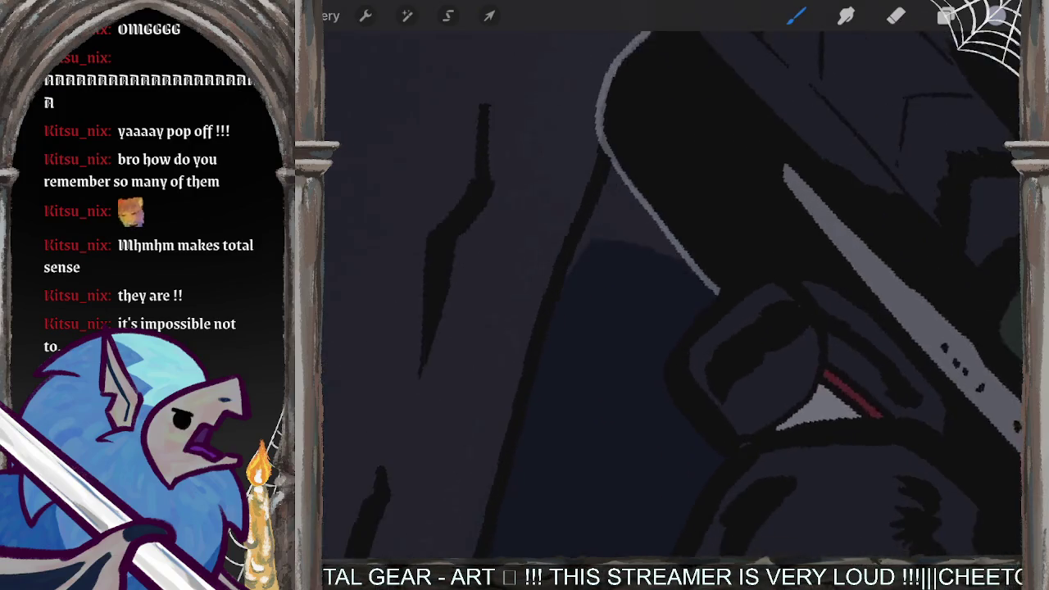
scroll(672, 295, up, 3)
scroll(672, 295, up, 2)
mouse_move(692, 82)
mouse_down()
mouse_move(549, 236)
mouse_move(504, 336)
mouse_up()
mouse_move(541, 263)
mouse_down()
mouse_move(513, 342)
mouse_move(562, 447)
mouse_up()
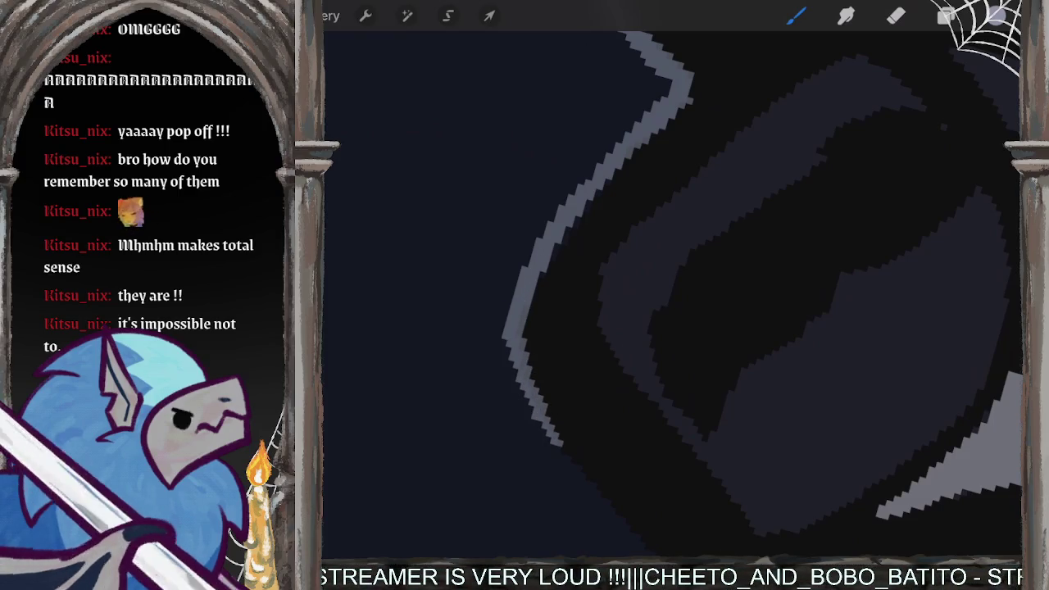
scroll(673, 295, down, 3)
scroll(672, 295, down, 2)
Step: Add grey highlights along the shape's upper edge, stepping back and restoring one stroke
drag(707, 164, 632, 375)
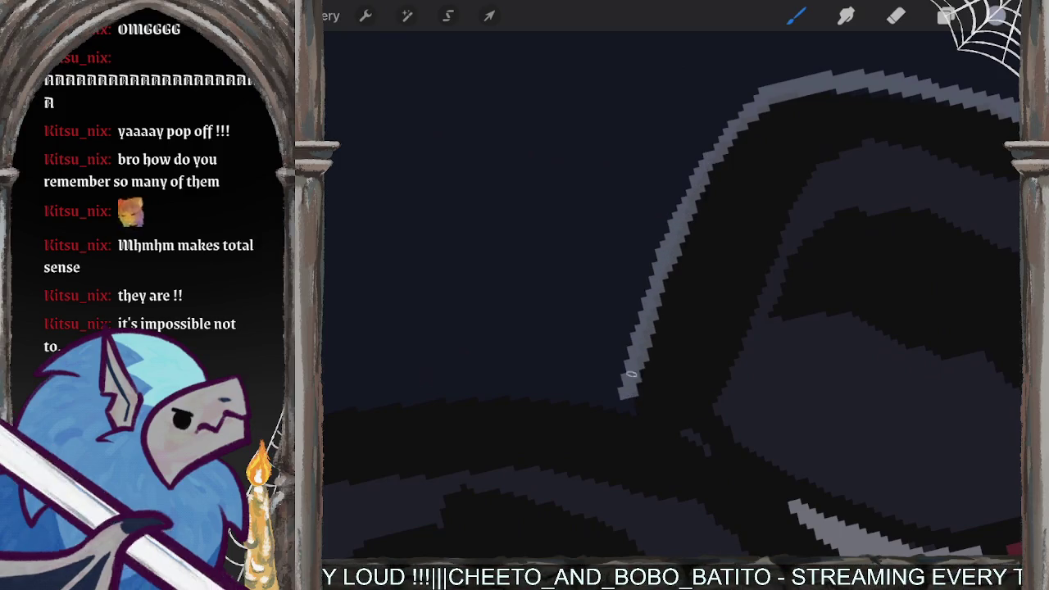
scroll(673, 295, down, 3)
scroll(672, 295, up, 2)
scroll(672, 295, up, 2)
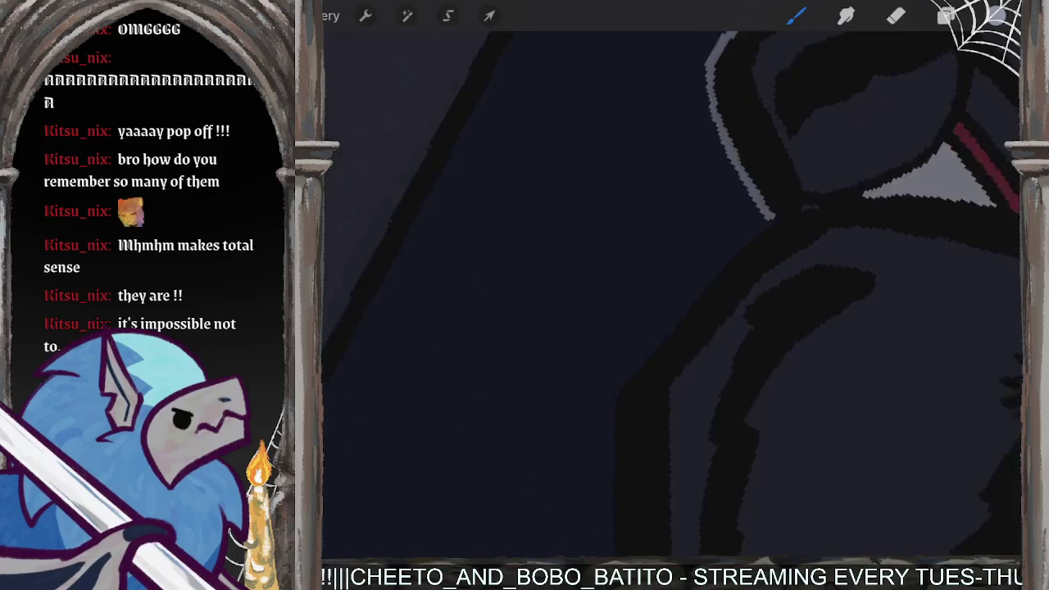
drag(771, 205, 692, 288)
drag(726, 238, 603, 390)
key(ctrl+z)
key(ctrl+z)
key(ctrl+shift+z)
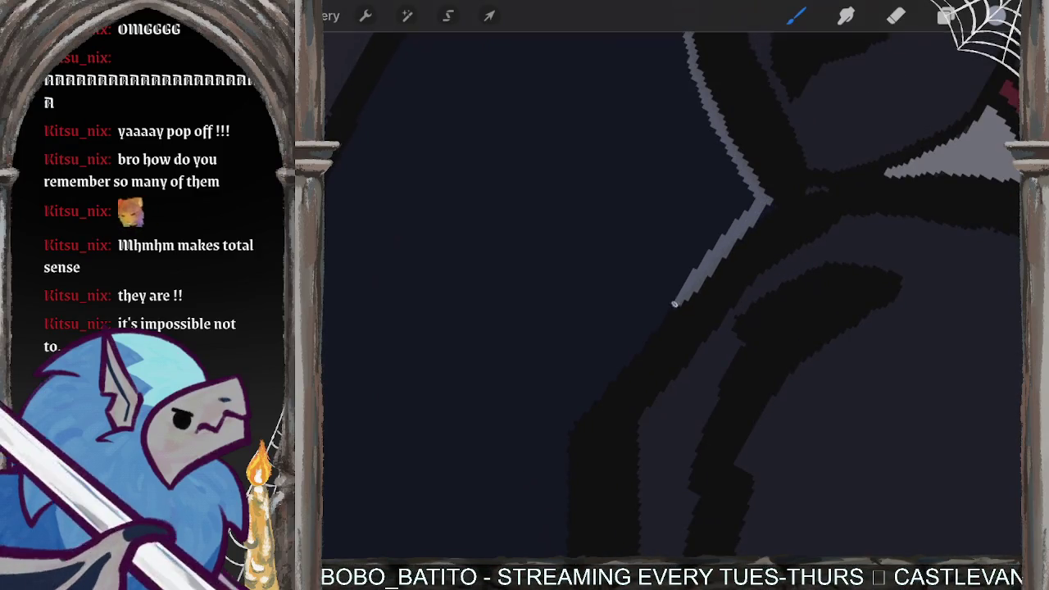
drag(691, 287, 569, 440)
Step: Rotate the canvas and continue the grey highlight along the rest of the upper edge
mouse_move(705, 328)
mouse_down()
mouse_move(703, 280)
mouse_move(787, 232)
mouse_up()
mouse_move(802, 182)
mouse_down()
mouse_move(703, 241)
mouse_move(556, 366)
mouse_up()
mouse_move(672, 328)
mouse_down()
mouse_move(656, 296)
mouse_move(787, 205)
mouse_up()
mouse_move(743, 243)
mouse_down()
mouse_move(597, 347)
mouse_move(525, 422)
mouse_up()
mouse_move(673, 328)
mouse_down()
mouse_move(623, 377)
mouse_move(640, 360)
mouse_move(705, 345)
mouse_move(713, 353)
mouse_up()
mouse_move(770, 182)
mouse_down()
mouse_move(684, 246)
mouse_move(558, 437)
mouse_up()
mouse_move(738, 213)
mouse_down()
mouse_move(623, 270)
mouse_move(656, 262)
mouse_move(623, 246)
mouse_move(607, 278)
mouse_up()
scroll(672, 295, down, 3)
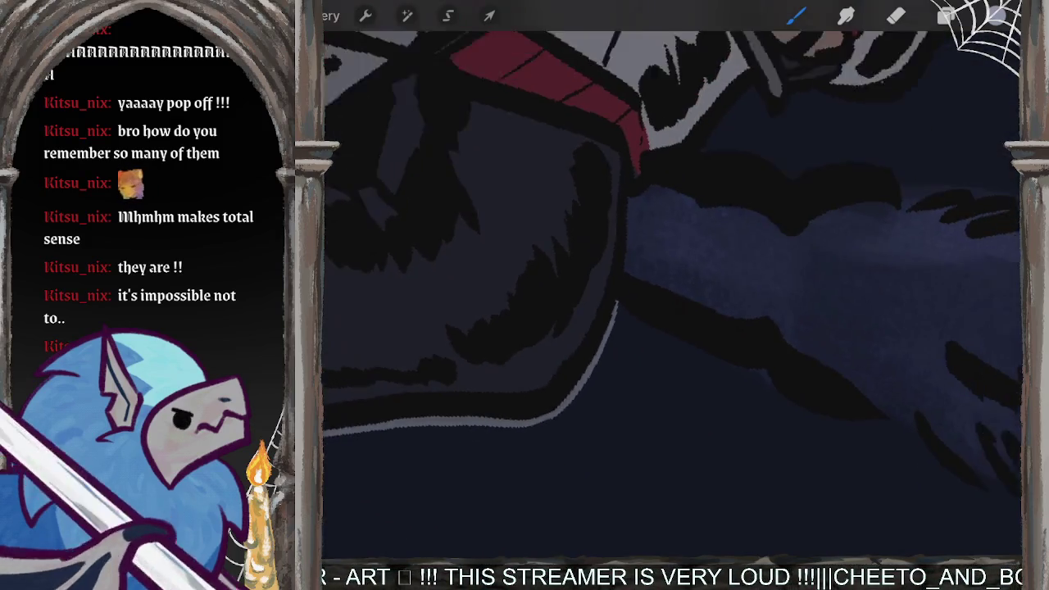
Step: Zoom into the cuff area and discard a misplaced diagonal grey stroke
scroll(672, 295, down, 3)
scroll(672, 295, up, 3)
scroll(672, 295, up, 3)
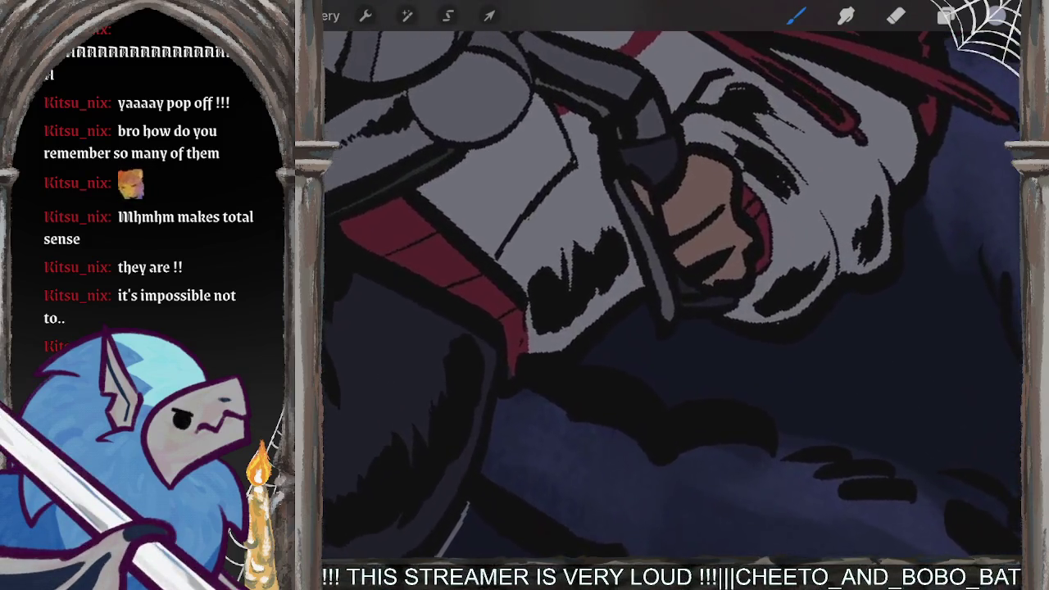
scroll(672, 295, up, 1)
scroll(672, 246, up, 2)
scroll(673, 246, up, 2)
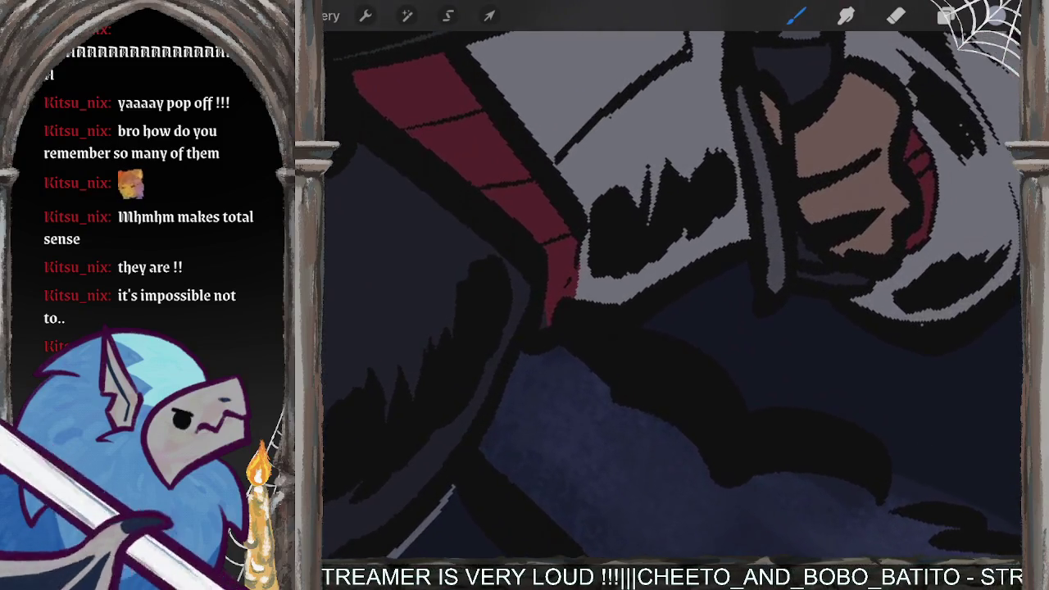
scroll(673, 295, down, 2)
scroll(673, 295, down, 2)
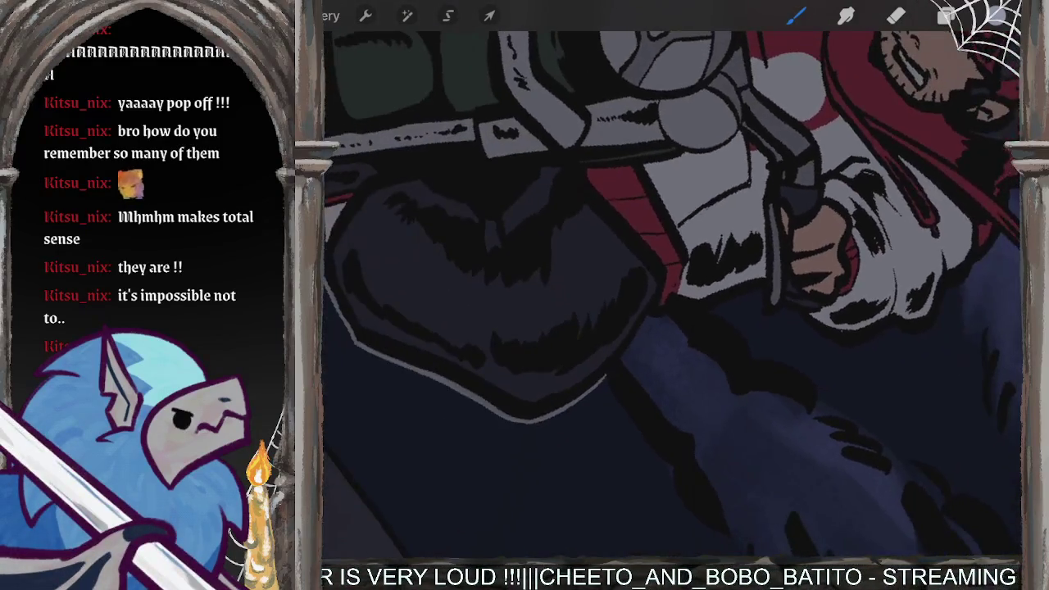
scroll(673, 296, up, 3)
scroll(672, 295, up, 2)
scroll(672, 295, up, 2)
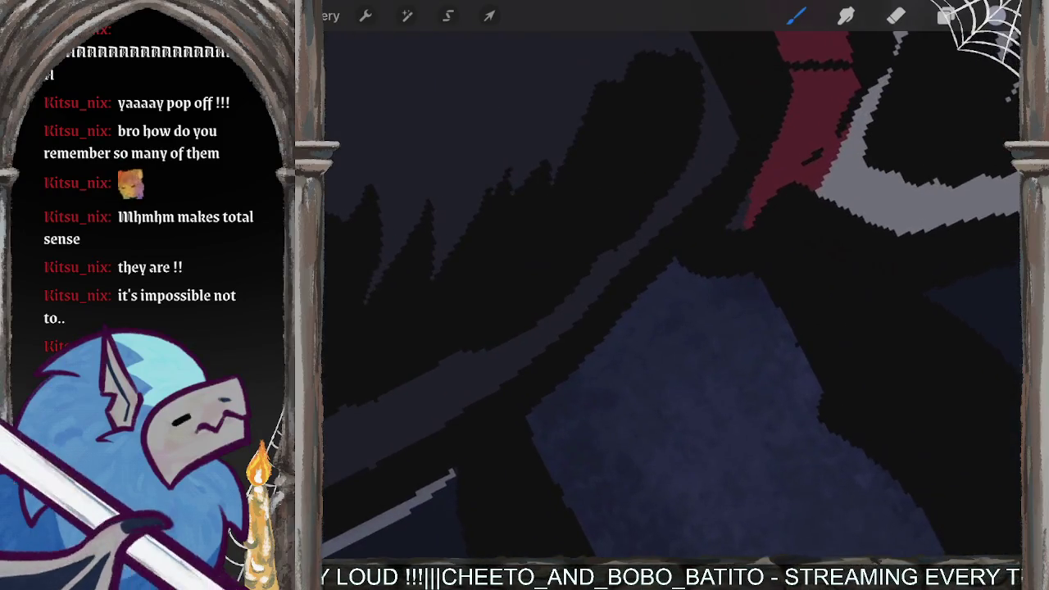
drag(435, 500, 672, 258)
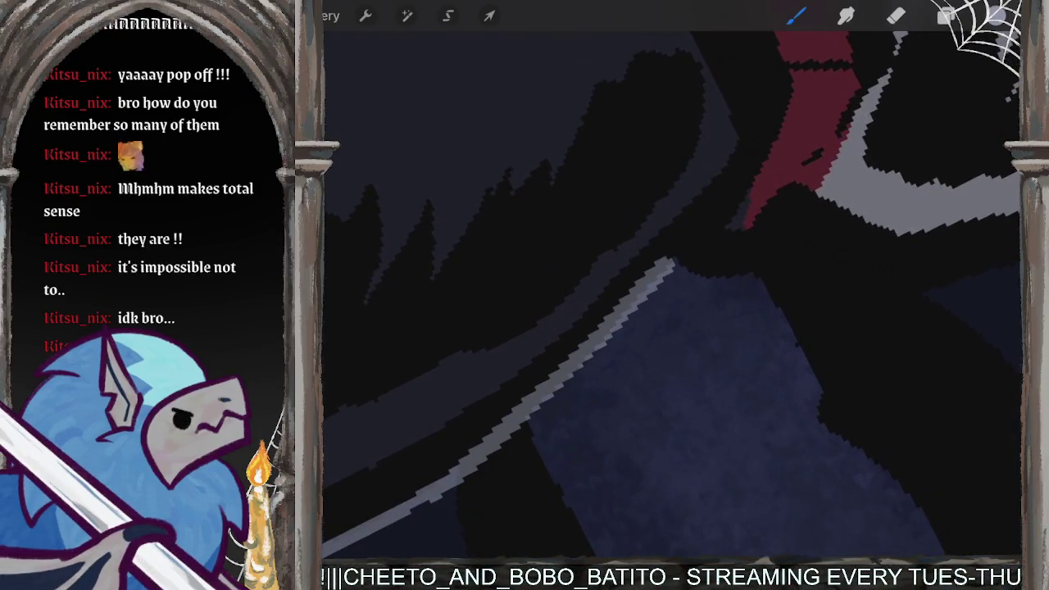
key(ctrl+z)
Step: Redraw the grey outline down to meet the dark edge after undoing another attempt
mouse_move(449, 477)
mouse_down()
mouse_move(511, 434)
mouse_move(677, 260)
mouse_move(696, 274)
mouse_move(800, 265)
mouse_up()
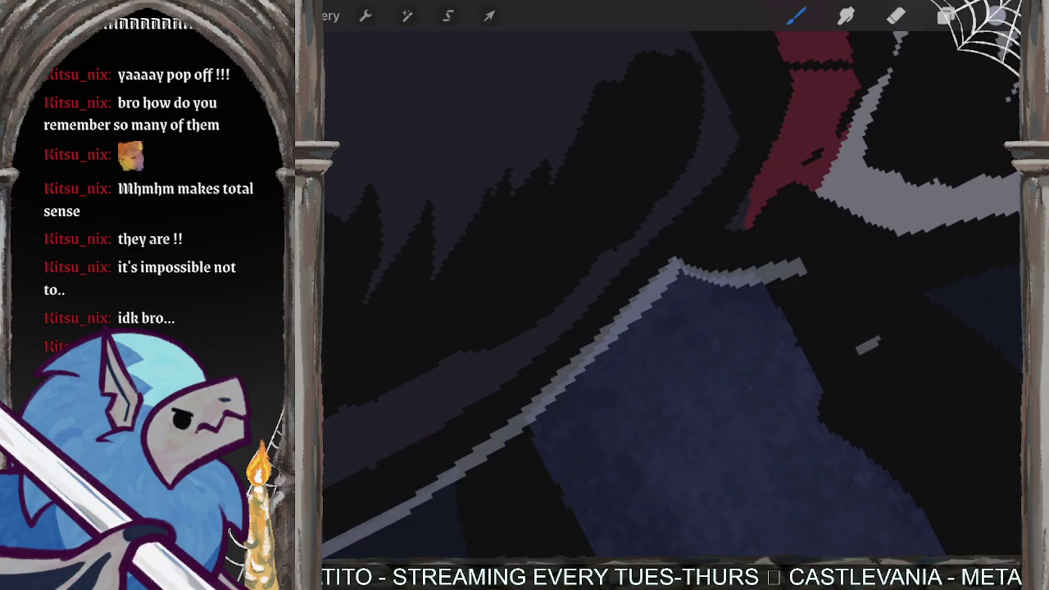
key(ctrl+z)
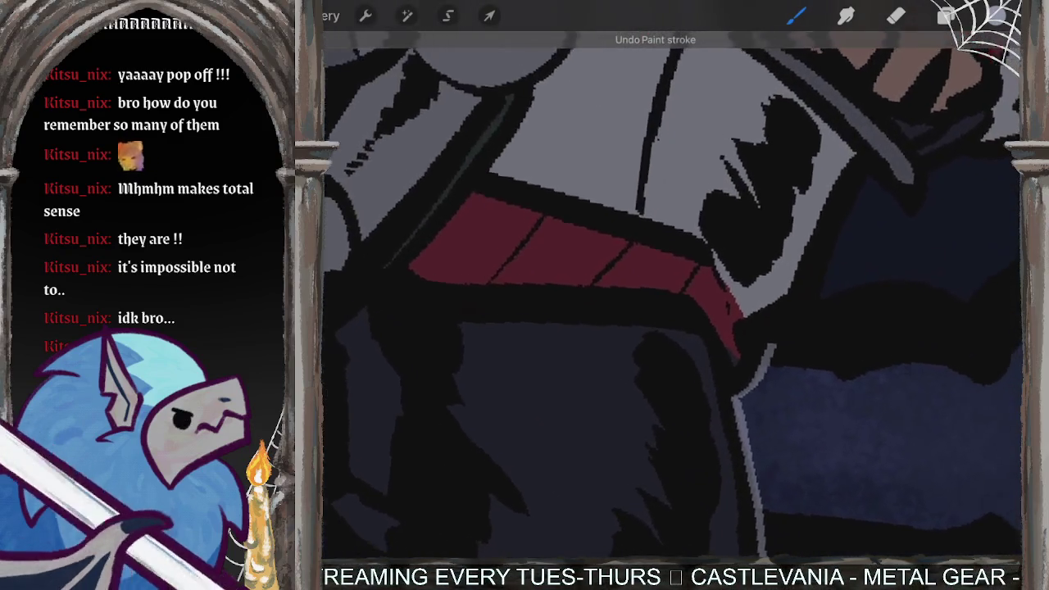
scroll(673, 295, up, 3)
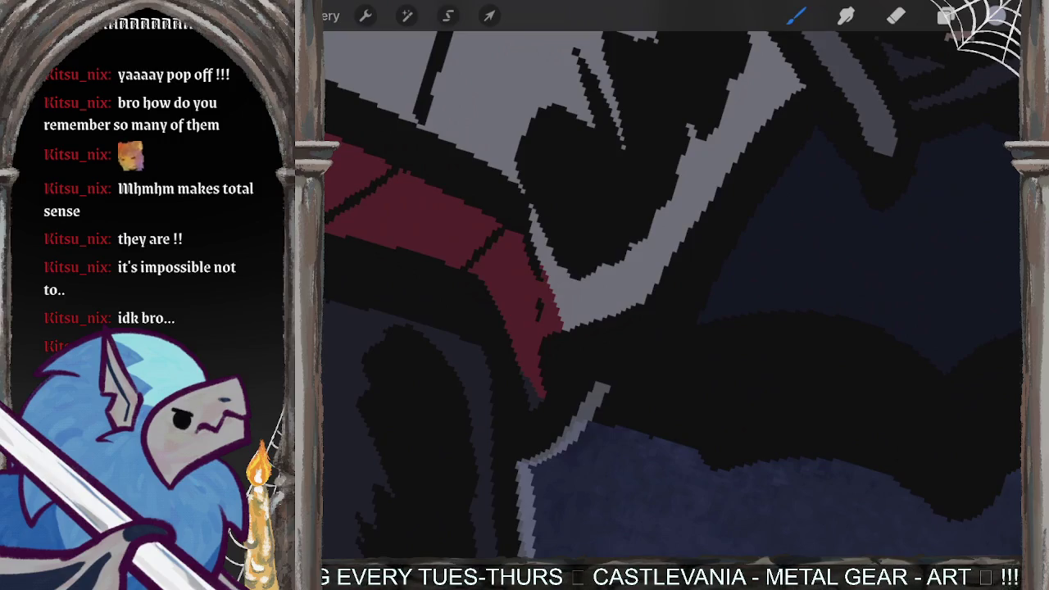
drag(820, 124, 603, 386)
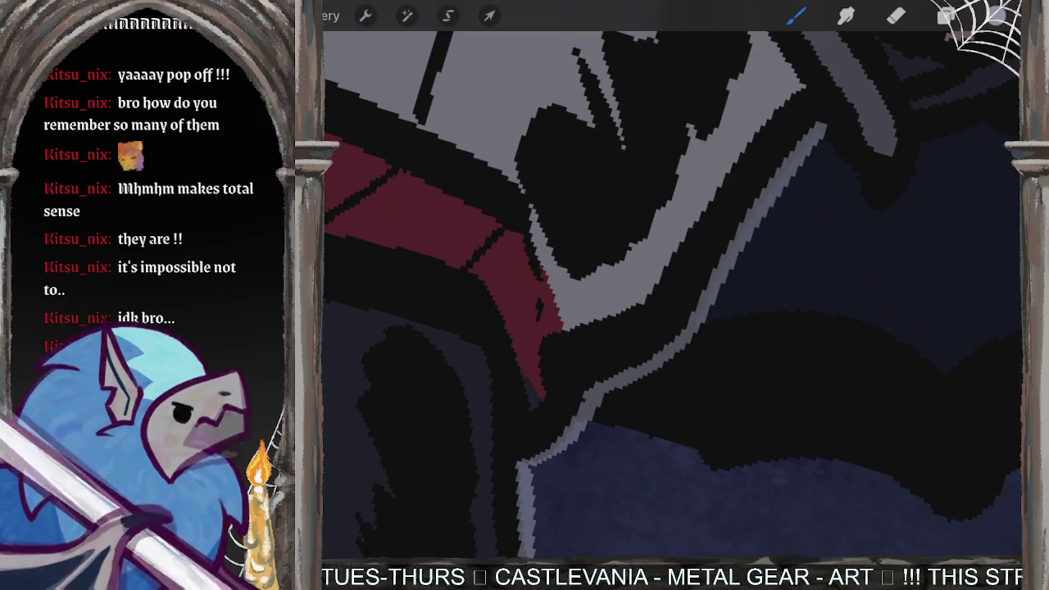
click(947, 16)
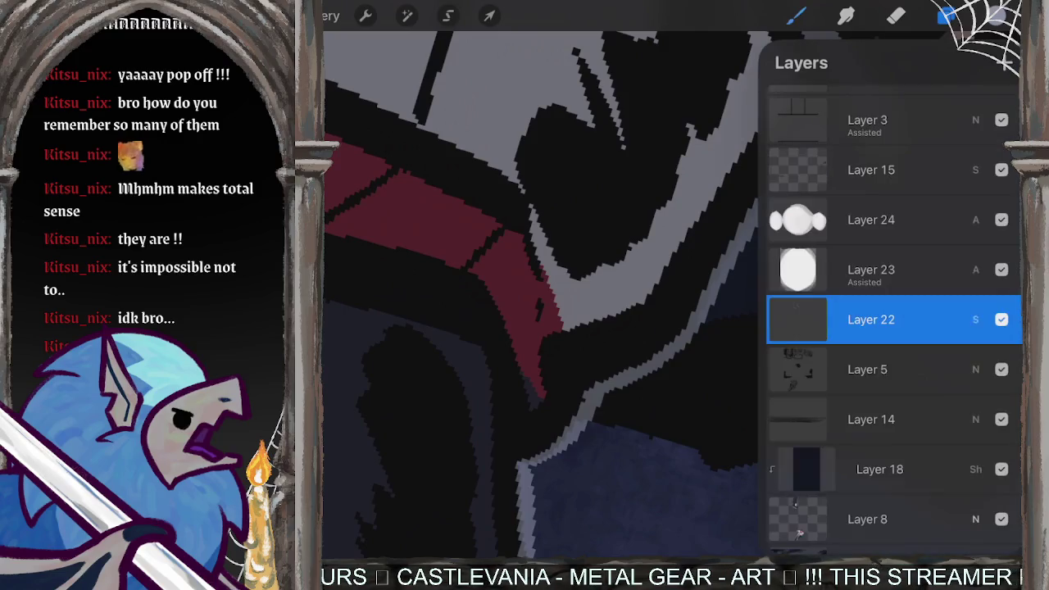
Step: On Layer 8, pick a red colour and add small red dabs near the cuff
scroll(894, 320, up, 2)
scroll(894, 320, down, 5)
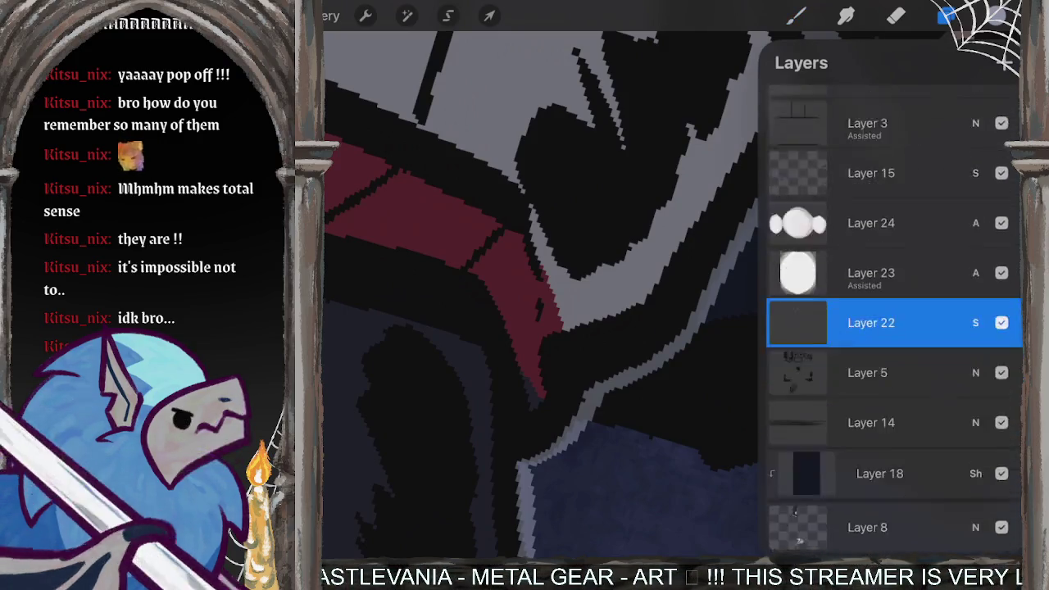
click(869, 310)
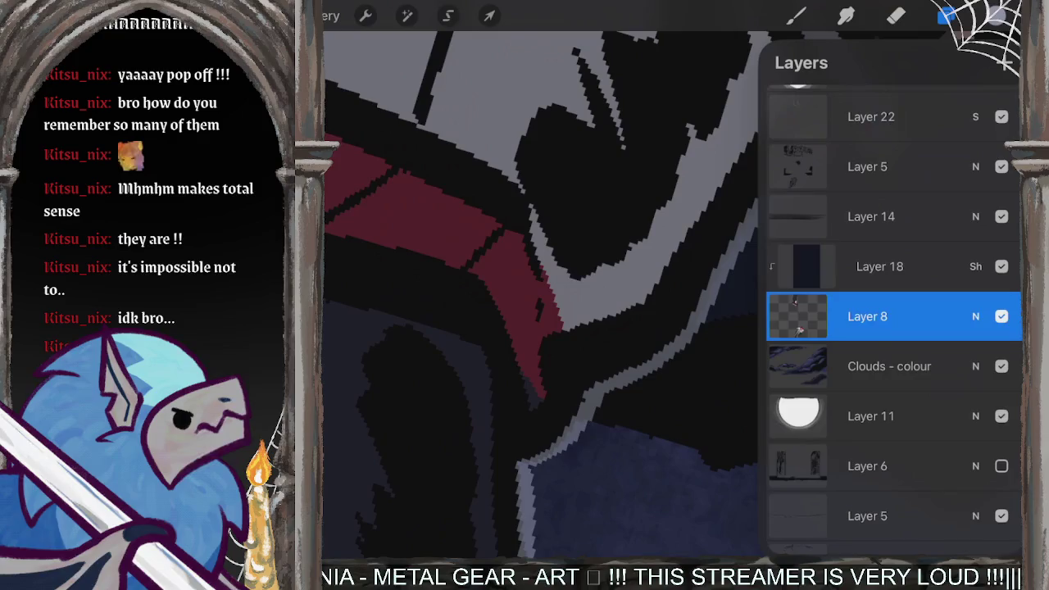
click(996, 16)
click(808, 469)
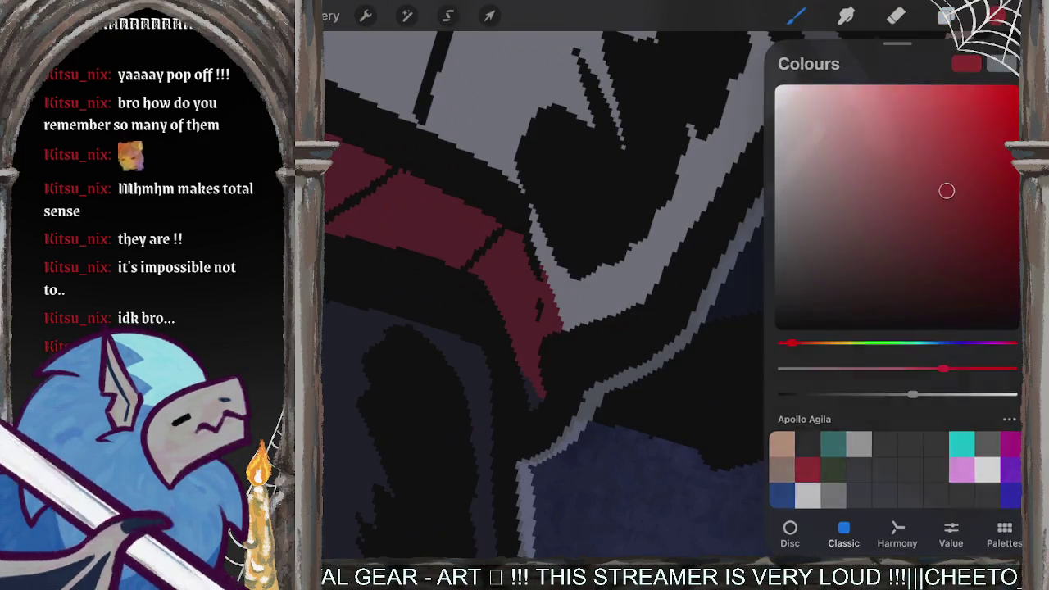
click(997, 16)
drag(530, 405, 550, 404)
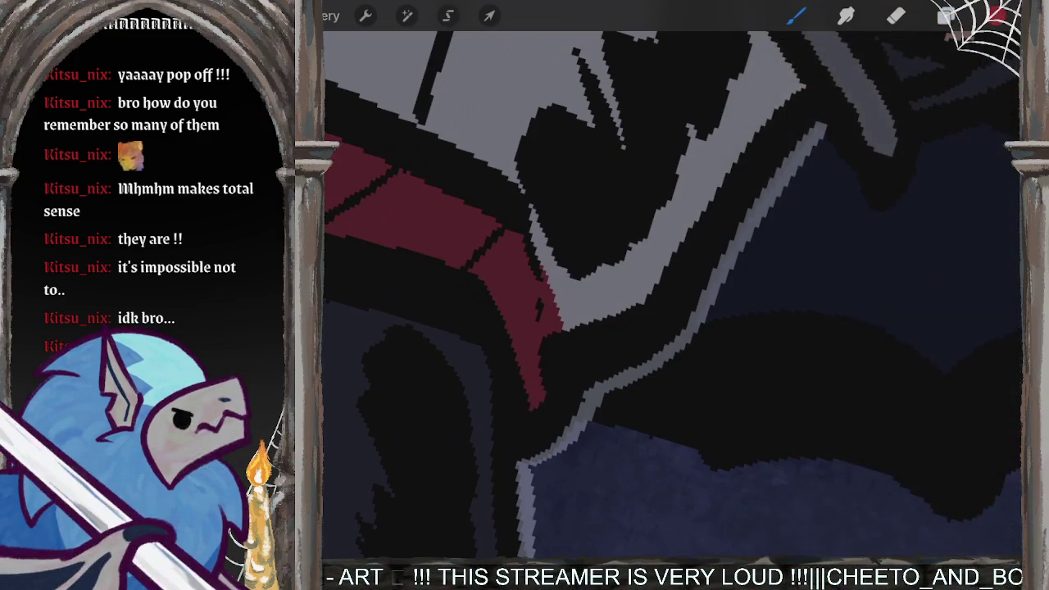
Step: Select Layer 22 and set it to Normal blending at full opacity
click(947, 16)
click(975, 320)
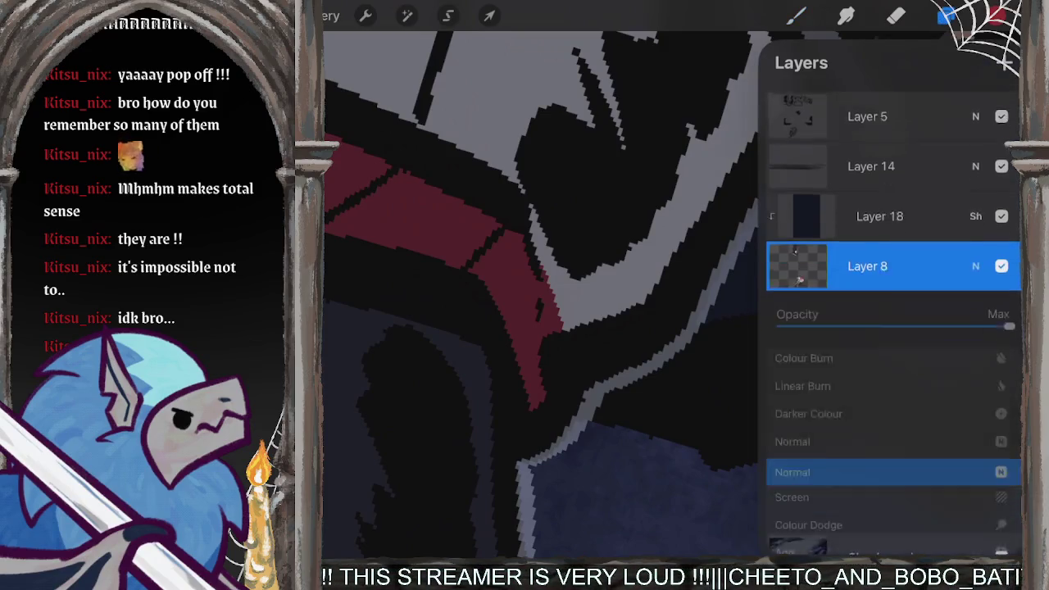
click(976, 210)
scroll(893, 328, up, 3)
scroll(894, 320, up, 5)
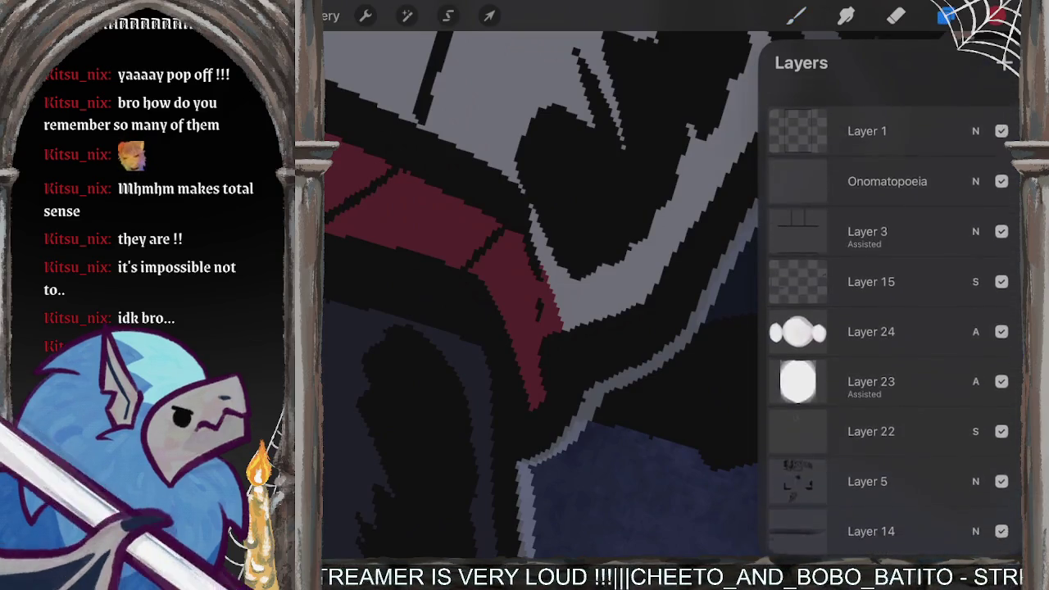
scroll(894, 319, down, 1)
scroll(894, 328, down, 1)
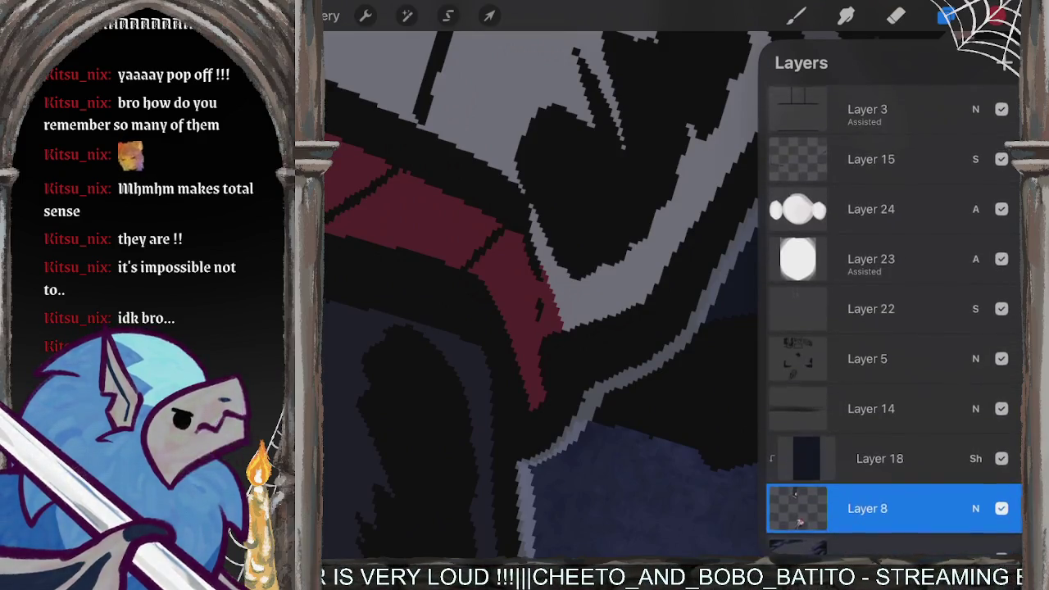
click(871, 311)
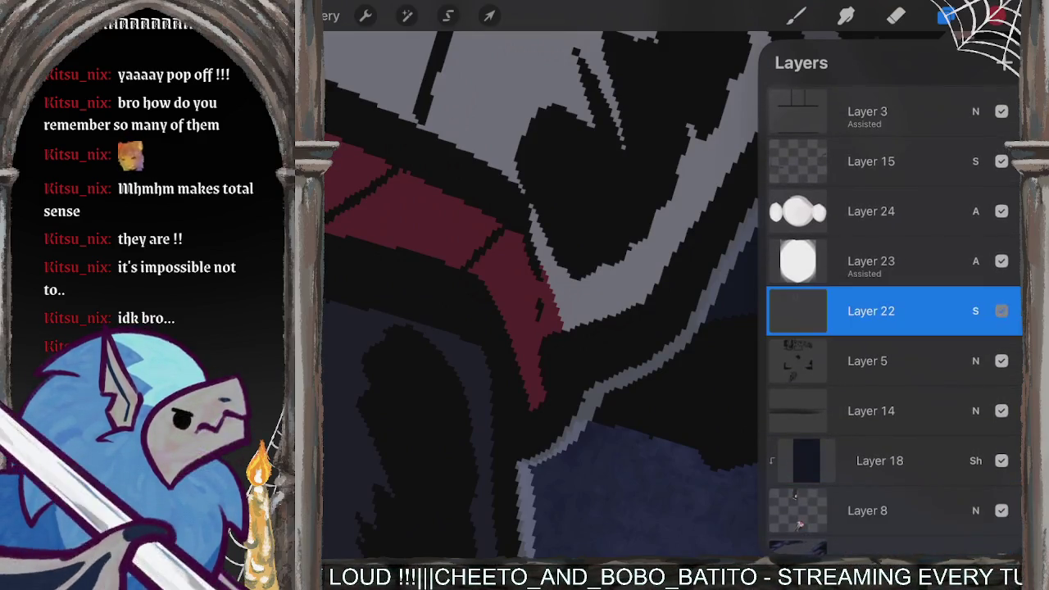
click(976, 311)
click(793, 421)
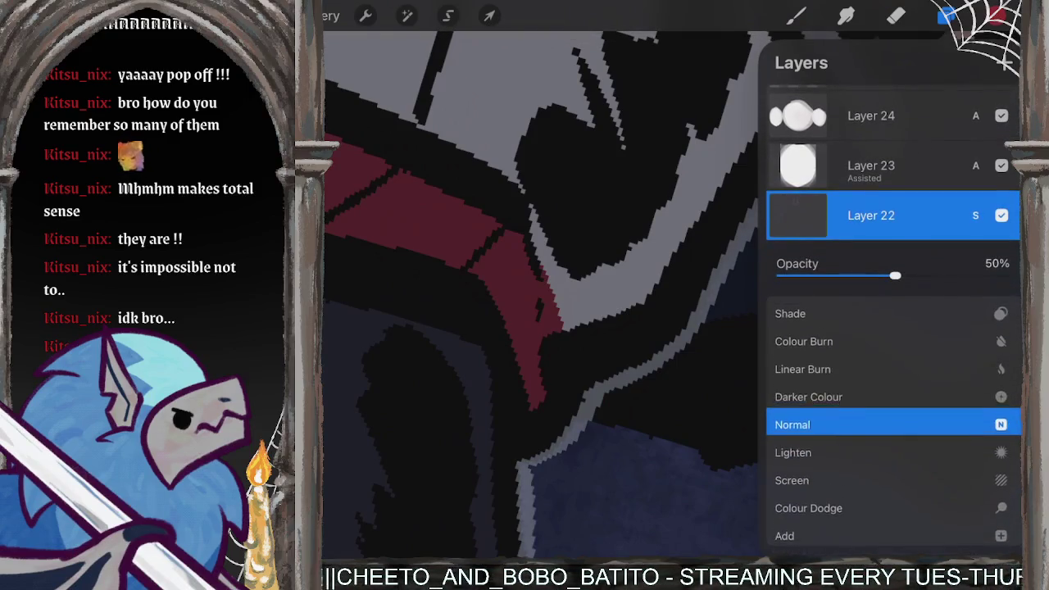
drag(895, 276, 1009, 276)
click(975, 215)
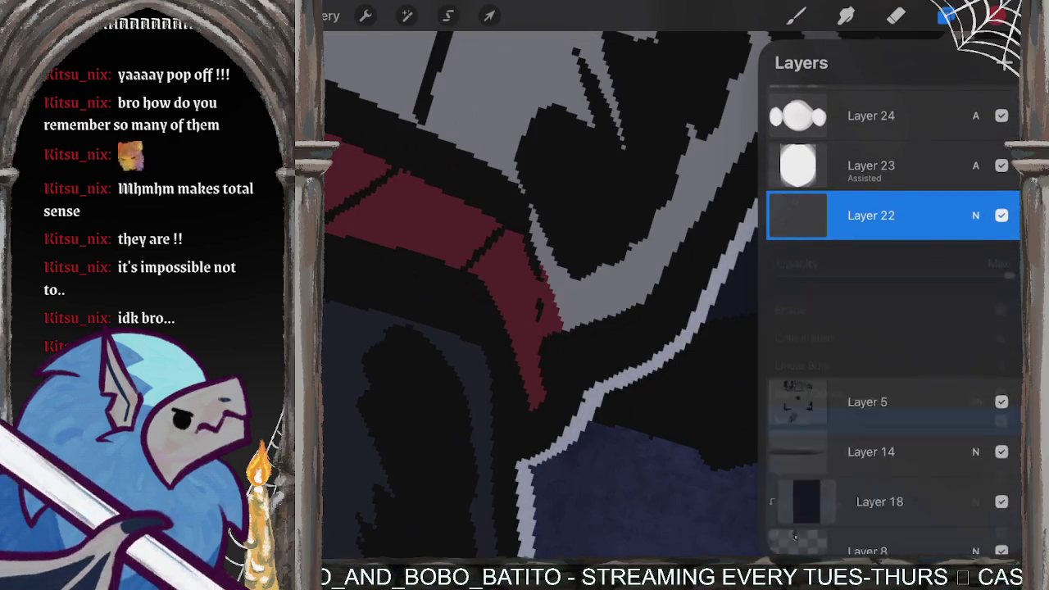
Step: Sample the edge stroke's grey, then set Layer 22 to Screen blending at 43% opacity
click(685, 276)
drag(685, 276, 703, 264)
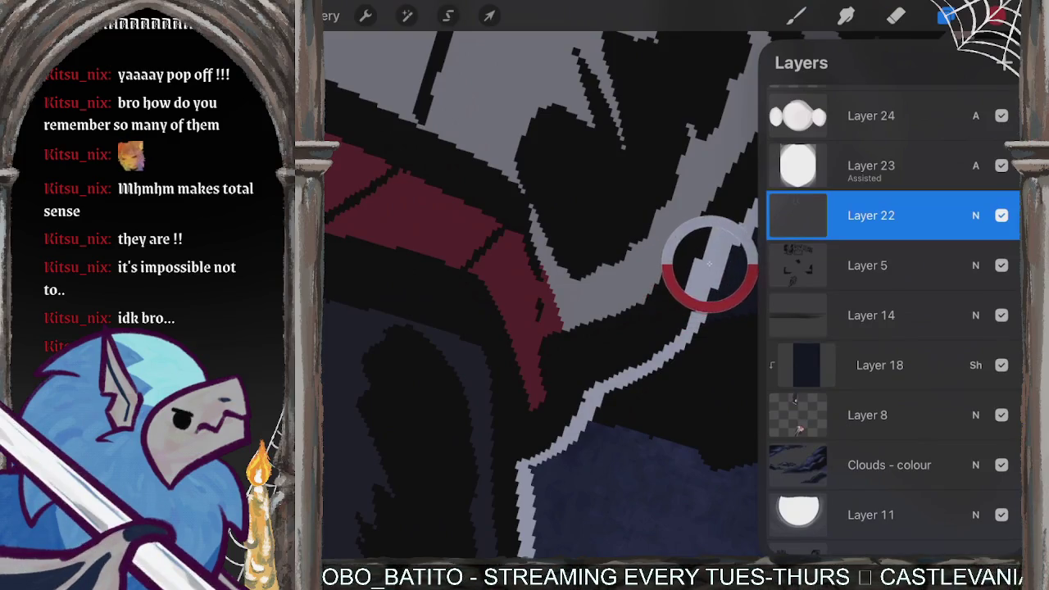
click(975, 214)
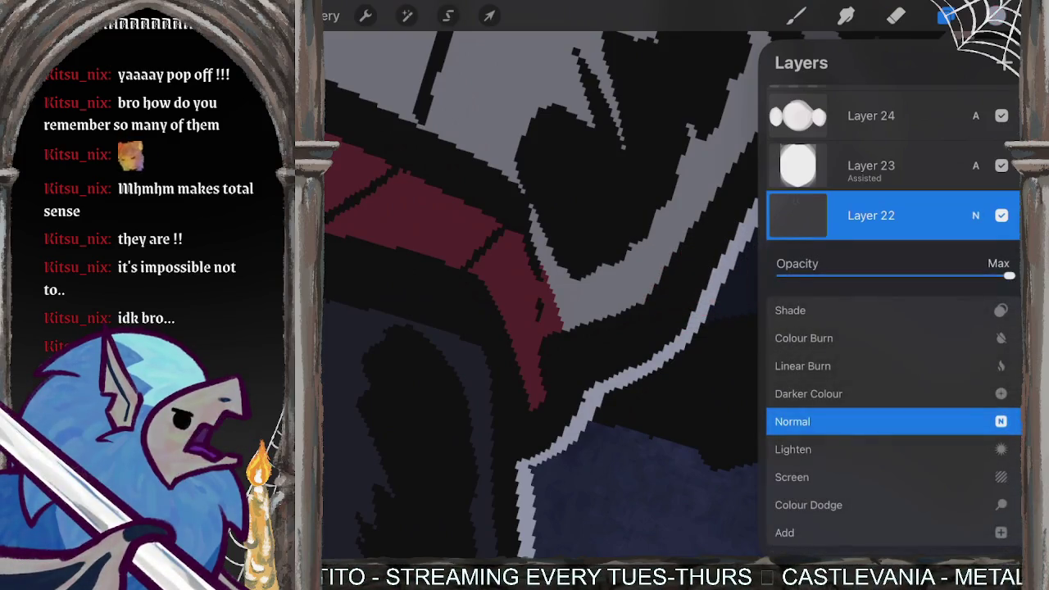
drag(885, 505, 886, 434)
click(808, 429)
click(792, 422)
drag(1009, 276, 883, 276)
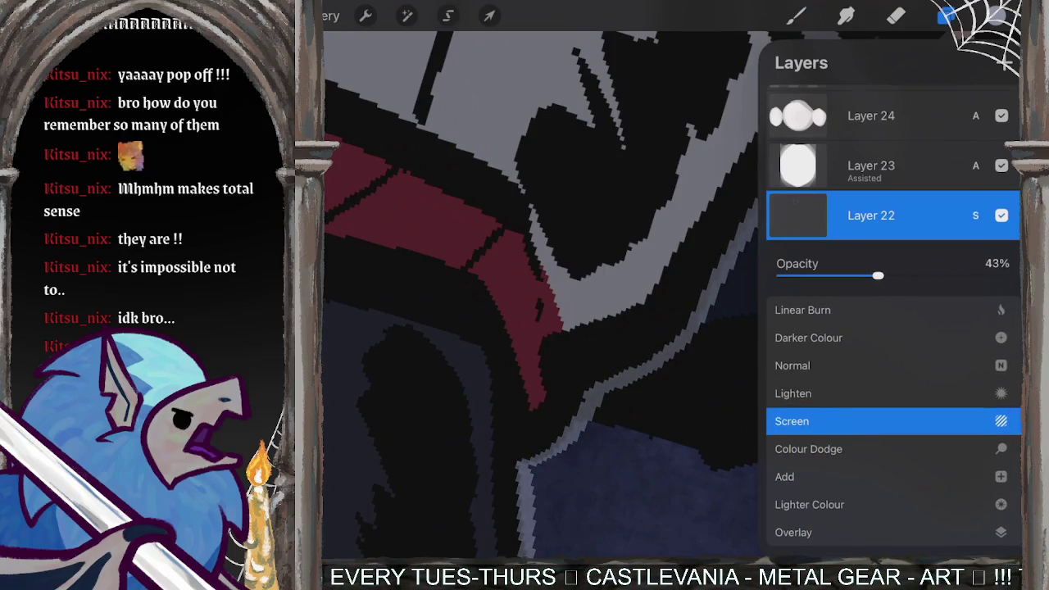
click(975, 215)
Step: Close the layers list and try short light grey highlight strokes near the sword and hand
click(796, 15)
scroll(672, 291, down, 3)
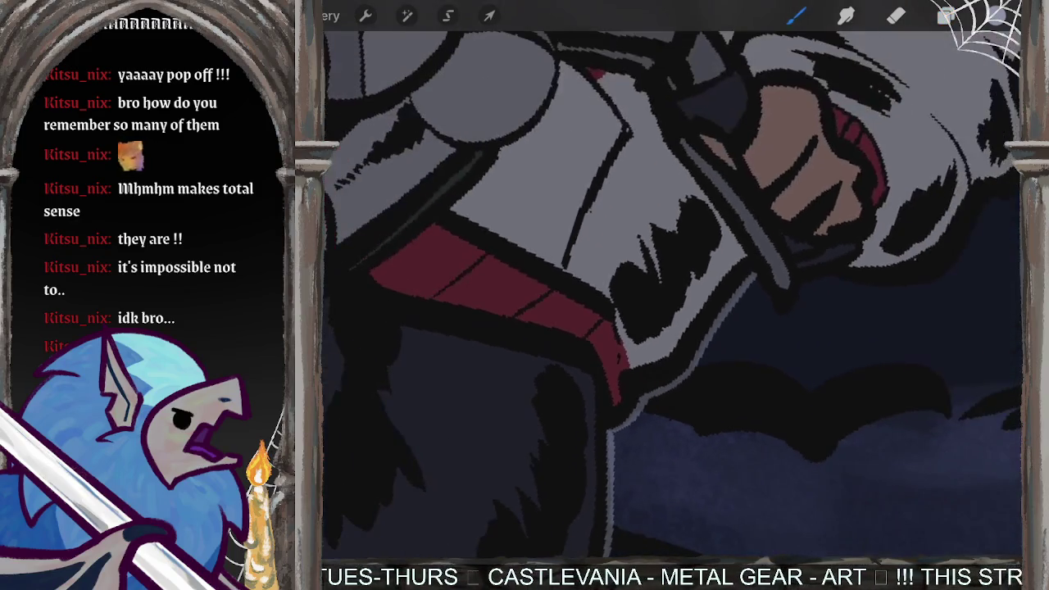
scroll(820, 246, up, 2)
scroll(820, 246, up, 2)
scroll(820, 246, up, 2)
scroll(820, 246, up, 2)
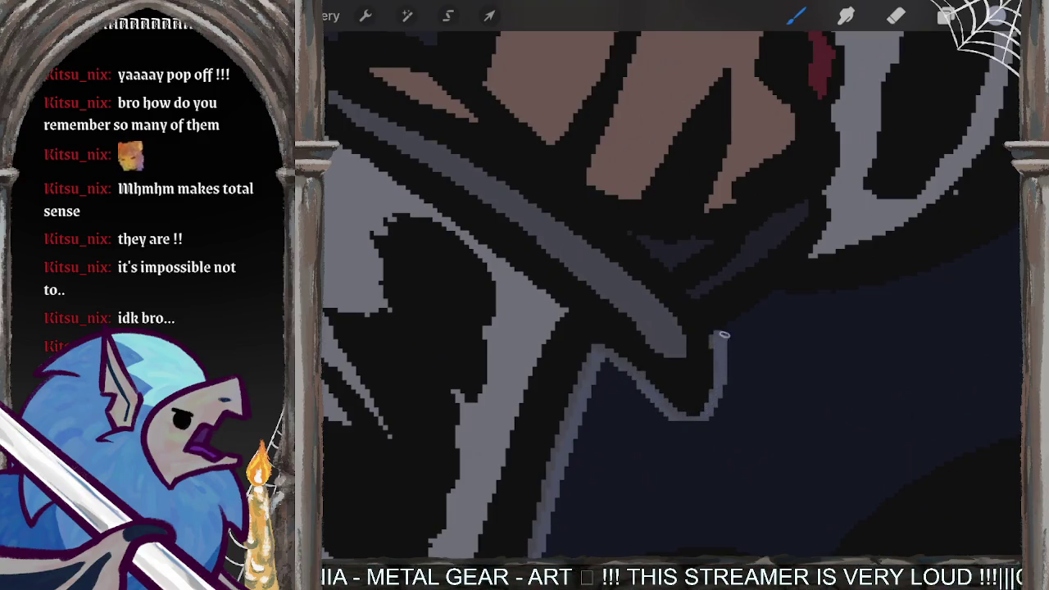
drag(779, 289, 893, 268)
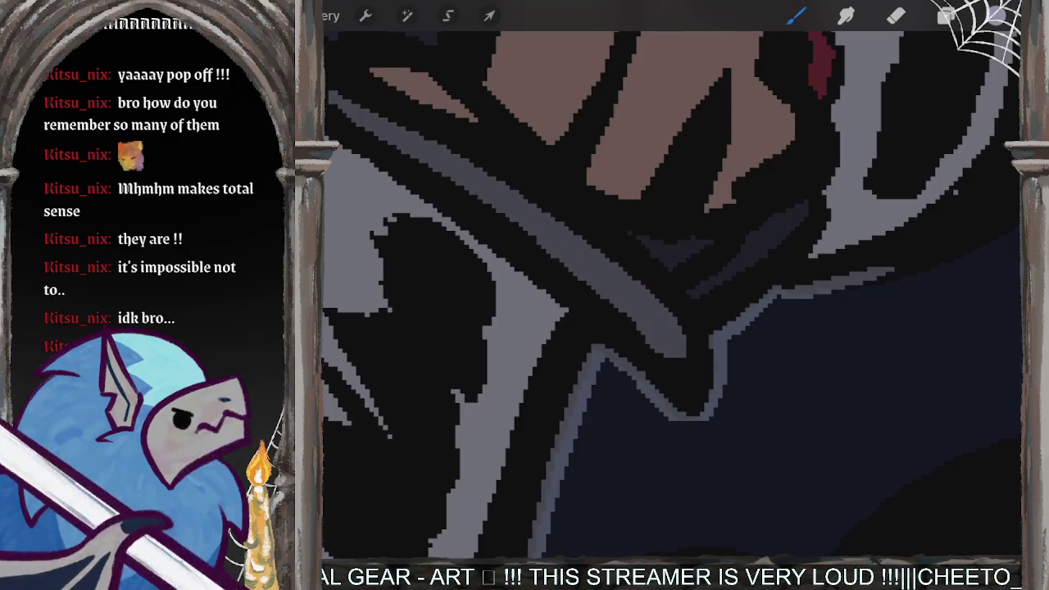
key(ctrl+z)
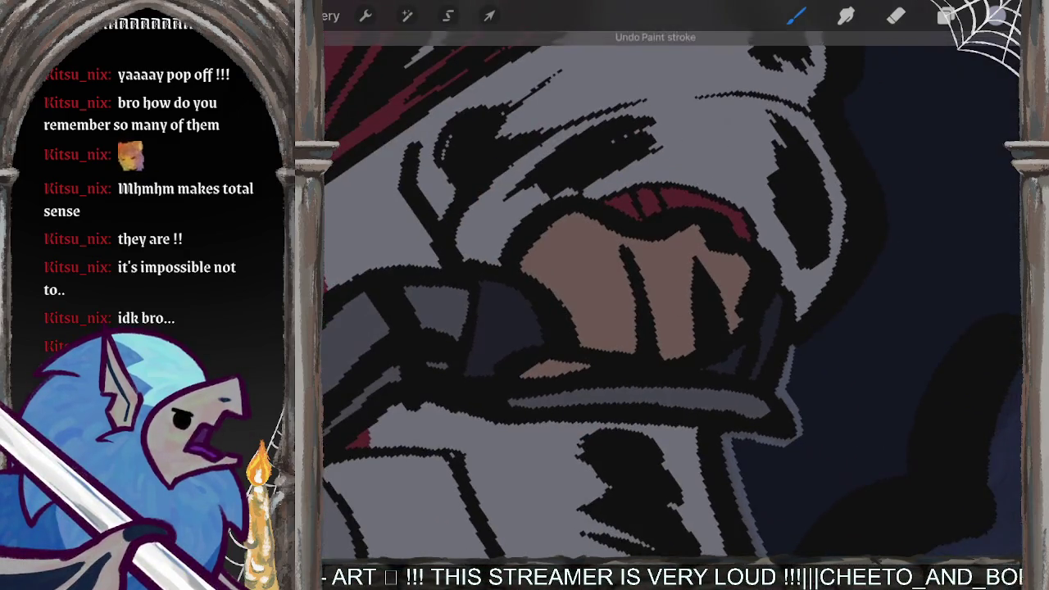
drag(646, 377, 707, 358)
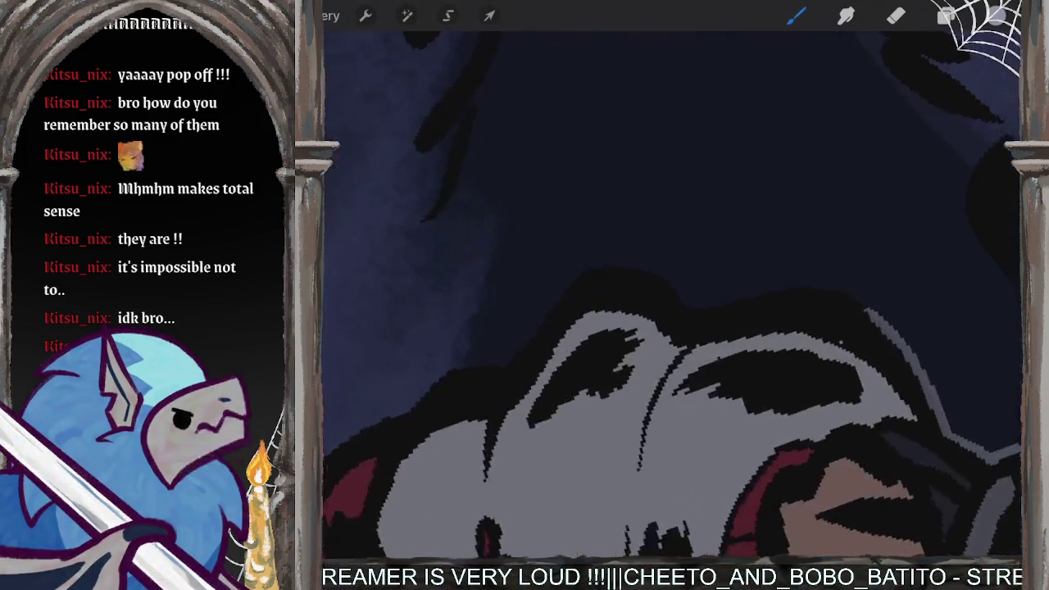
Step: Paint a light grey rim along the hair's top edge, redo it, then rim the upper-left edge
drag(574, 287, 820, 328)
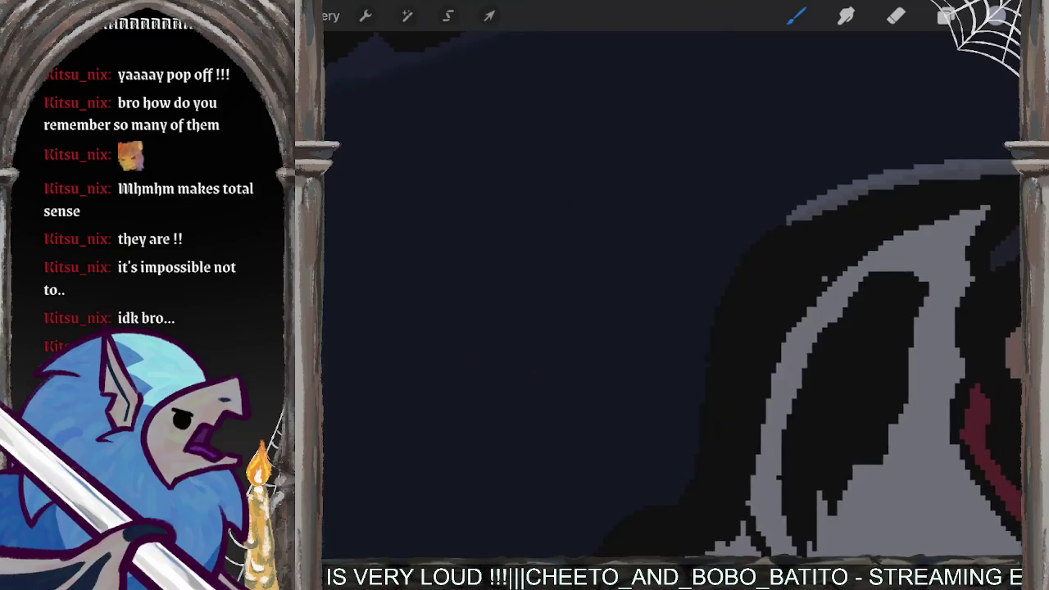
drag(853, 182, 761, 238)
key(ctrl+z)
mouse_move(861, 180)
mouse_down()
mouse_move(734, 269)
mouse_move(707, 324)
mouse_up()
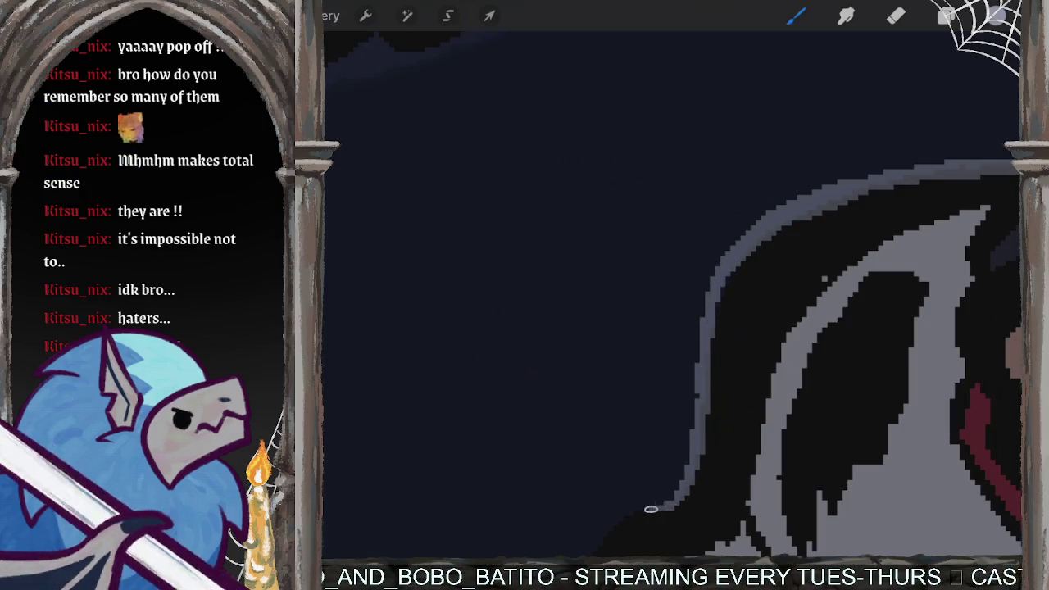
drag(688, 476, 778, 385)
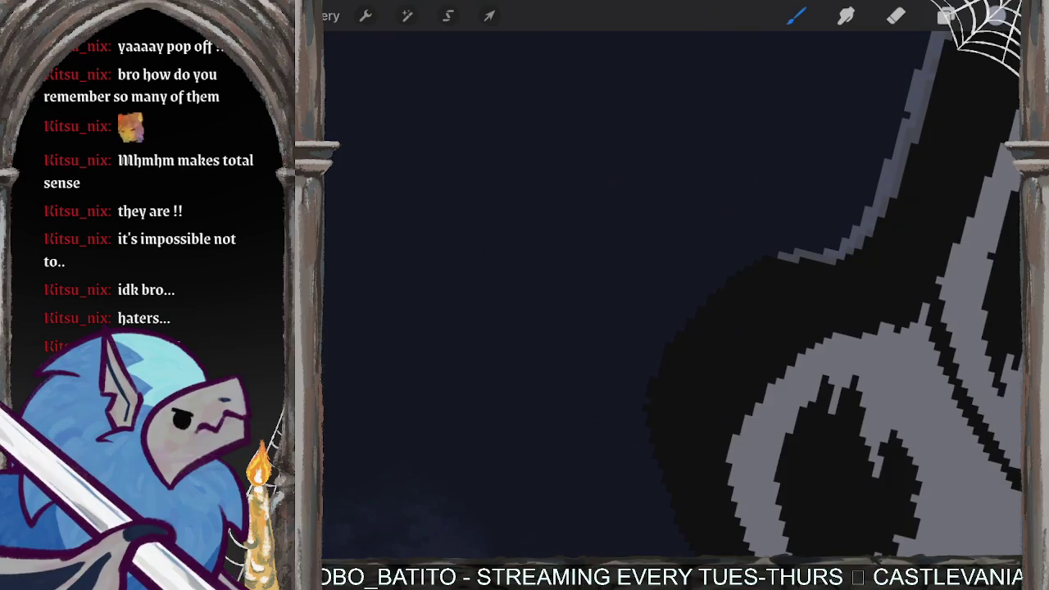
mouse_move(840, 250)
mouse_down()
mouse_move(730, 275)
mouse_move(674, 319)
mouse_up()
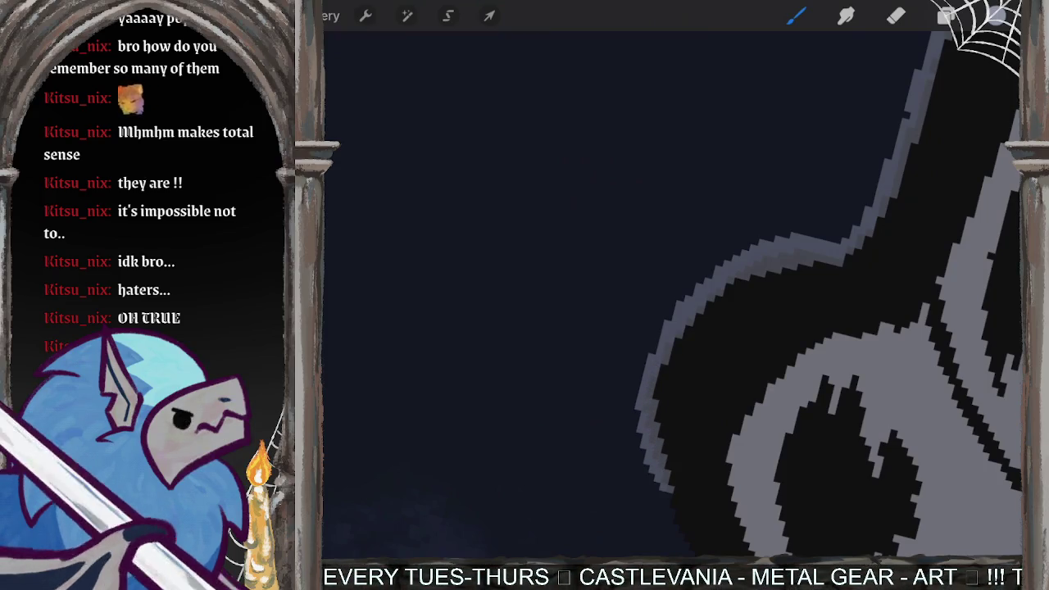
Step: Rotate the hair level and continue the light grey rim across its top and down the edge
drag(647, 385, 623, 500)
drag(656, 377, 656, 349)
mouse_move(902, 201)
mouse_down()
mouse_move(665, 342)
mouse_move(504, 316)
mouse_up()
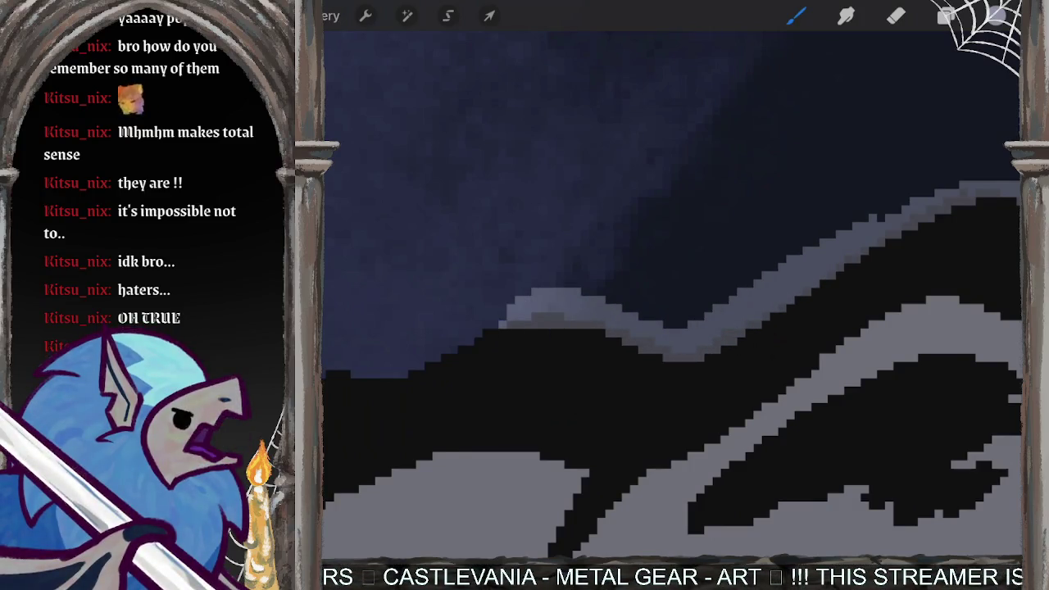
drag(656, 344, 697, 271)
mouse_move(744, 232)
mouse_down()
mouse_move(668, 339)
mouse_move(504, 434)
mouse_move(446, 533)
mouse_up()
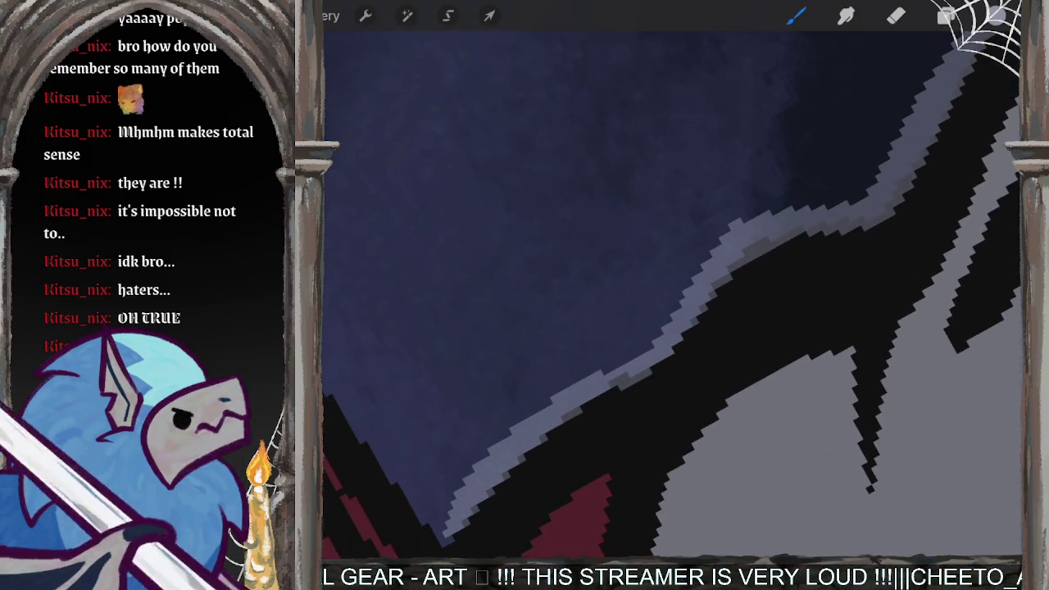
mouse_move(672, 295)
mouse_down()
mouse_move(656, 328)
mouse_move(623, 278)
mouse_up()
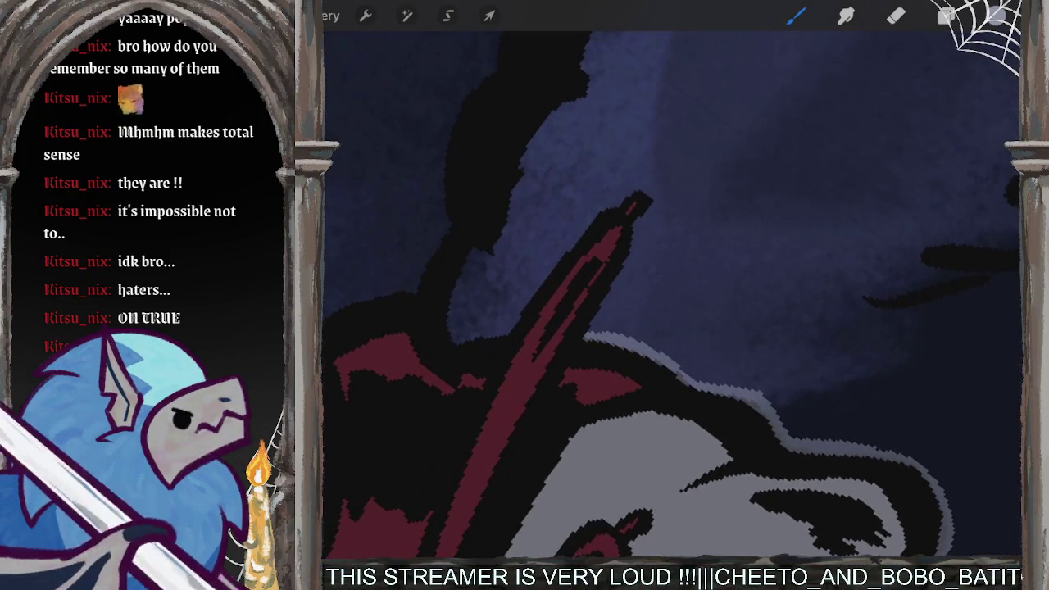
Step: Outline the hair edge and the red sword's tip and upper edge in light grey
scroll(672, 295, up, 2)
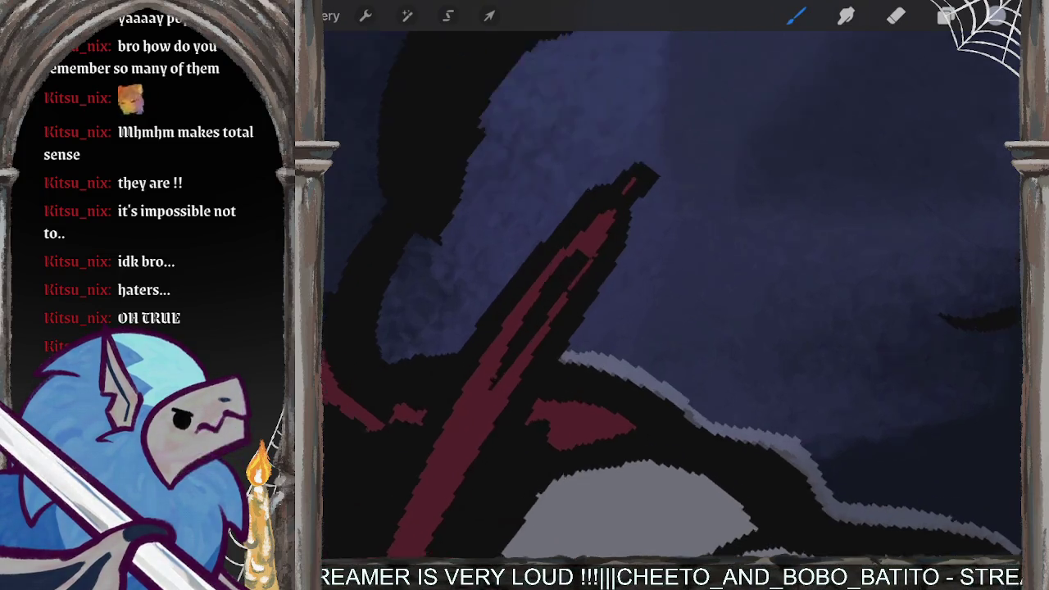
scroll(672, 295, up, 2)
mouse_move(531, 379)
mouse_down()
mouse_move(587, 312)
mouse_move(651, 170)
mouse_up()
mouse_move(680, 131)
mouse_down()
mouse_move(656, 115)
mouse_move(613, 137)
mouse_up()
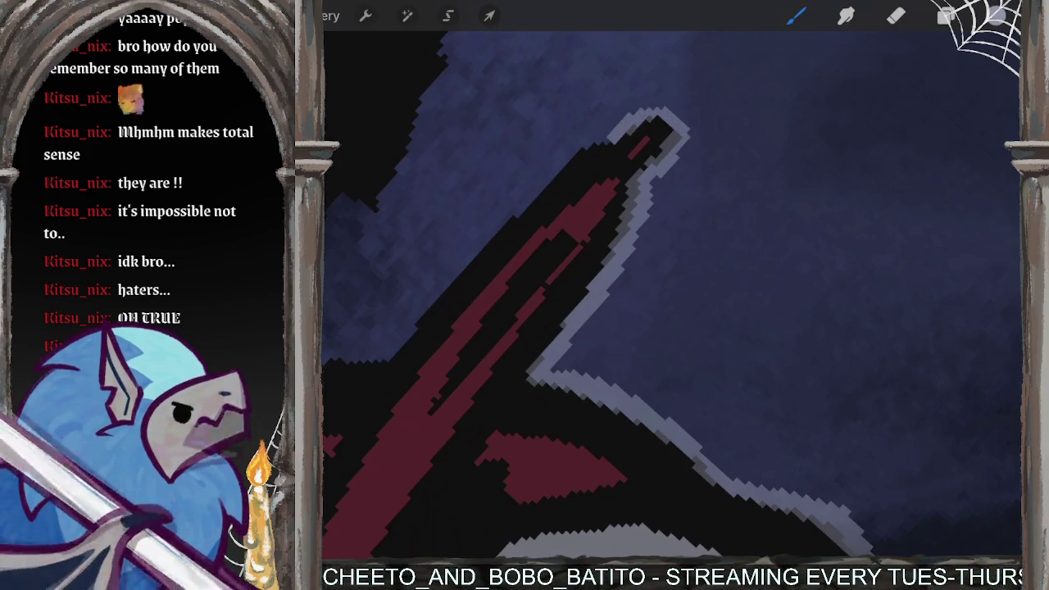
drag(603, 141, 491, 241)
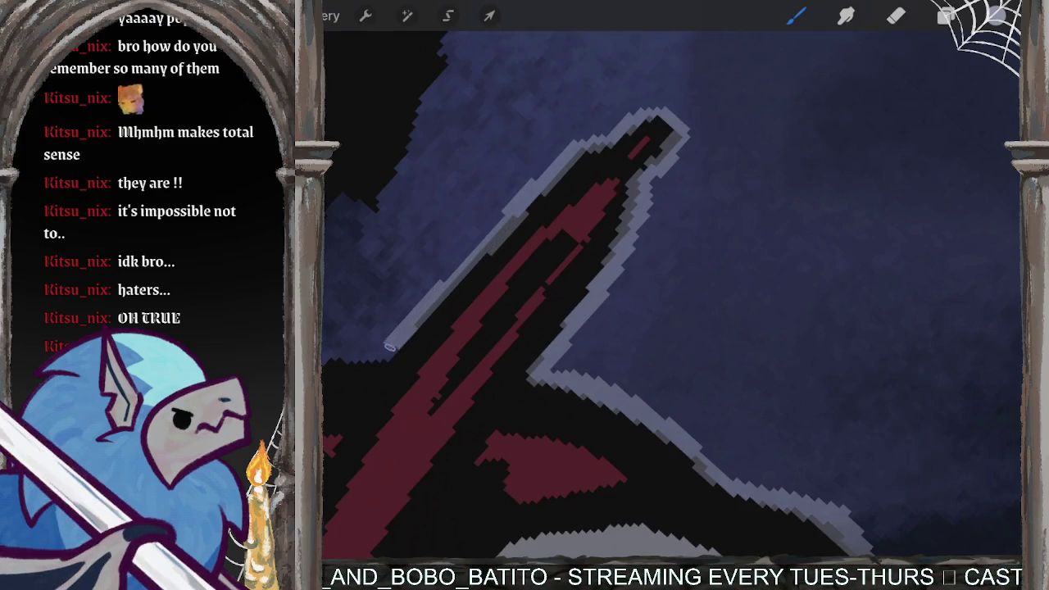
Step: Add thin light grey outline strokes along the neighbouring dark hood edge, extending upward
scroll(672, 296, down, 3)
scroll(672, 295, down, 2)
scroll(672, 295, down, 2)
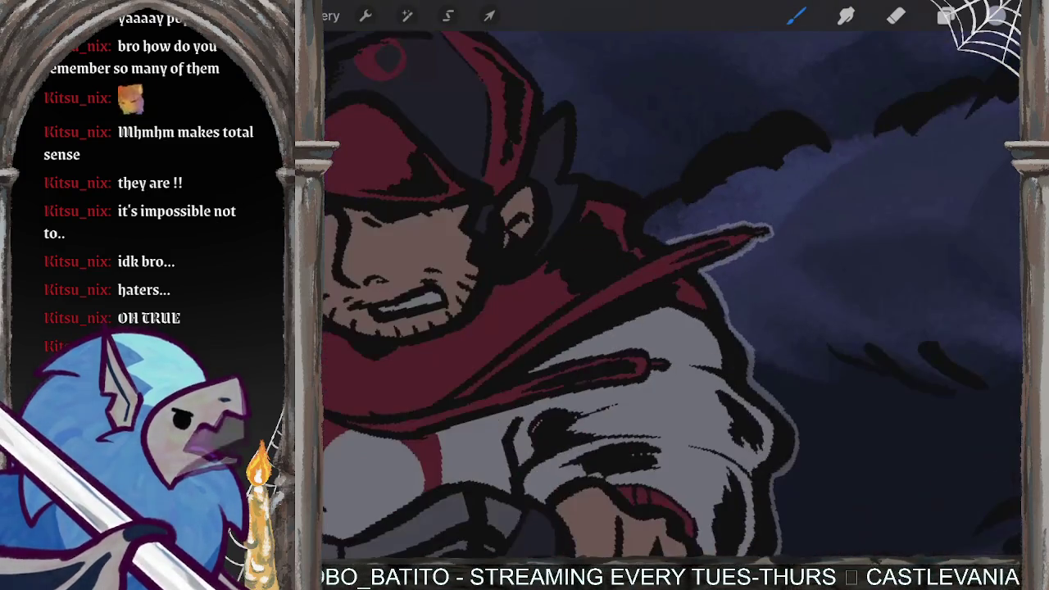
scroll(672, 295, down, 2)
scroll(673, 295, up, 3)
scroll(672, 295, up, 3)
scroll(673, 295, up, 2)
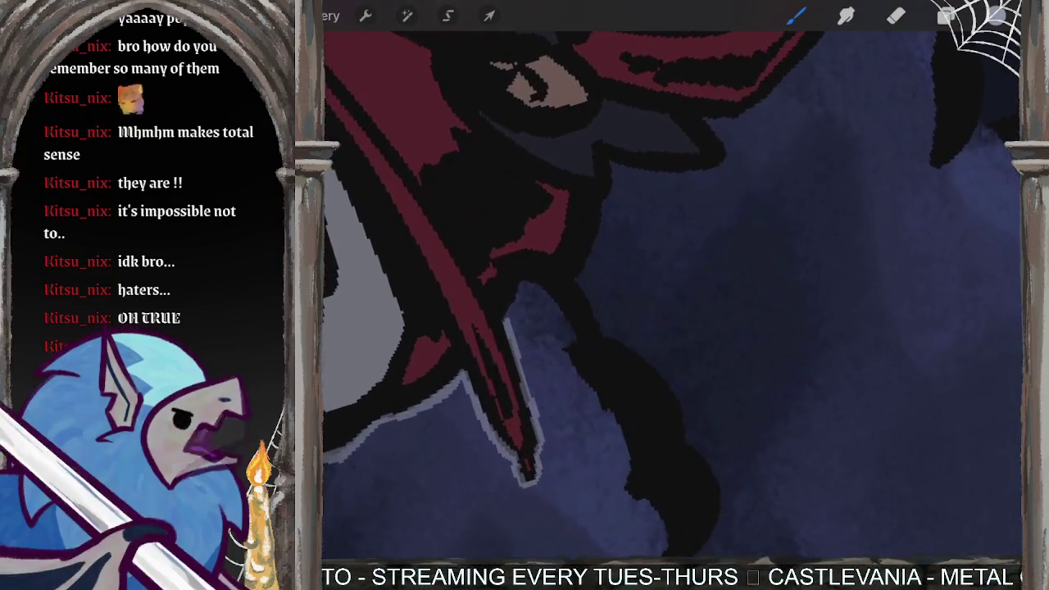
scroll(673, 295, up, 2)
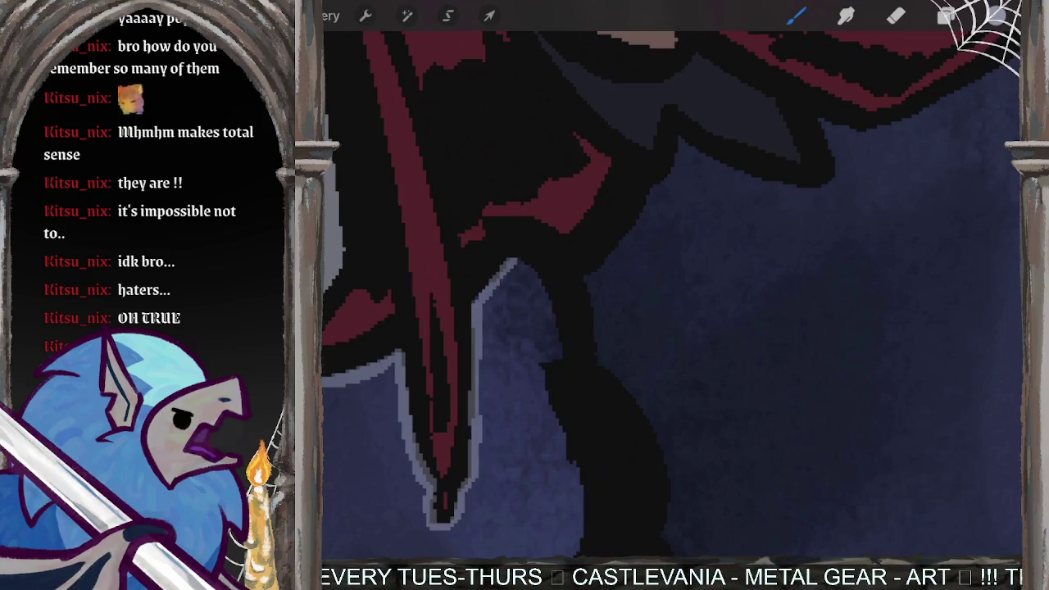
drag(512, 261, 561, 280)
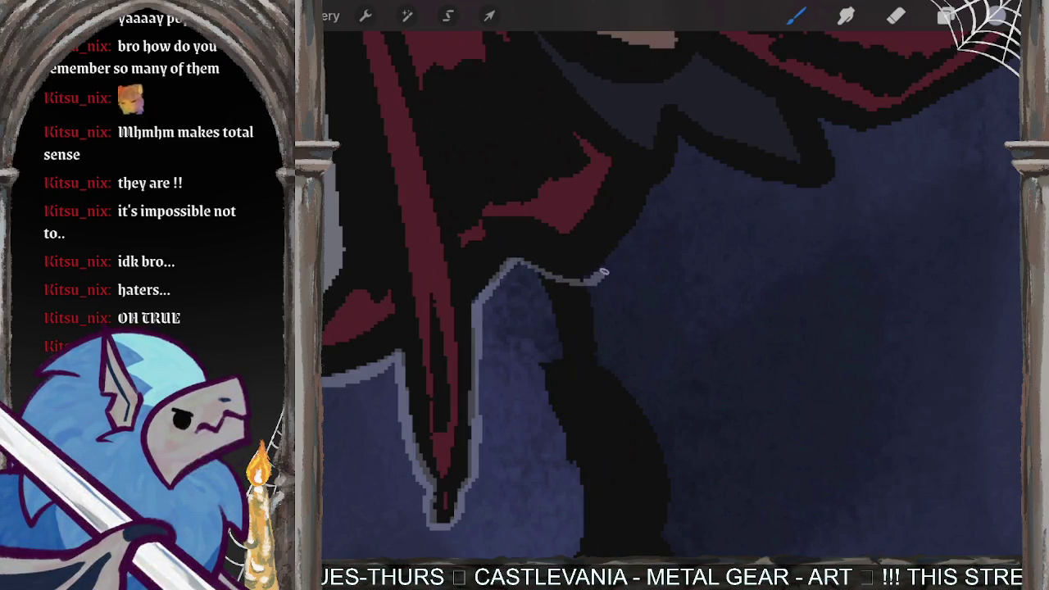
drag(660, 184, 678, 137)
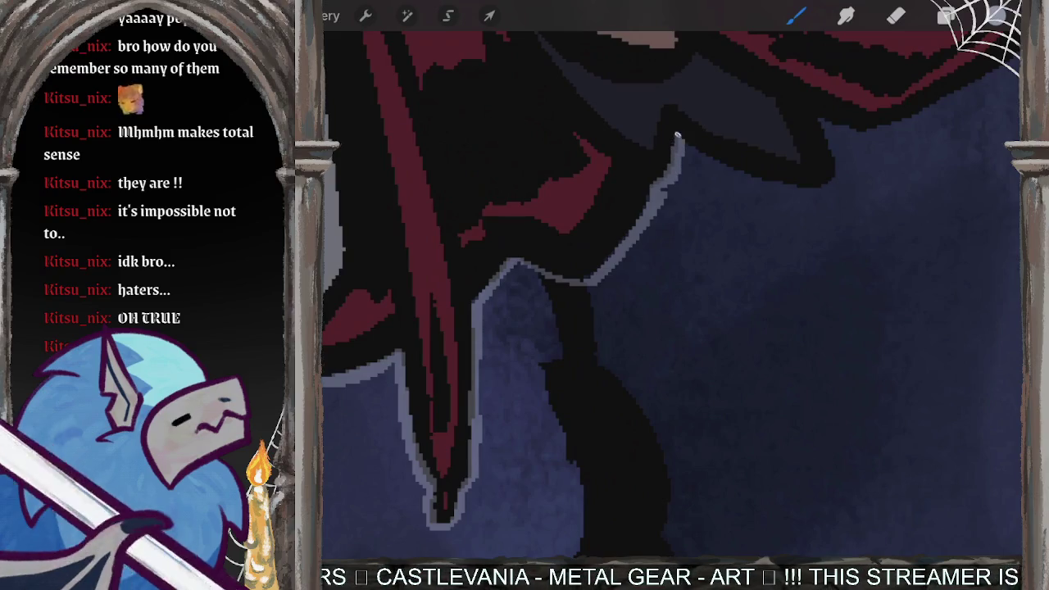
Step: Add a light grey outline down another dark edge, extend it up-right, then zoom out
drag(673, 295, 578, 315)
mouse_move(561, 119)
mouse_down()
mouse_move(562, 160)
mouse_move(584, 207)
mouse_move(625, 287)
mouse_move(650, 300)
mouse_up()
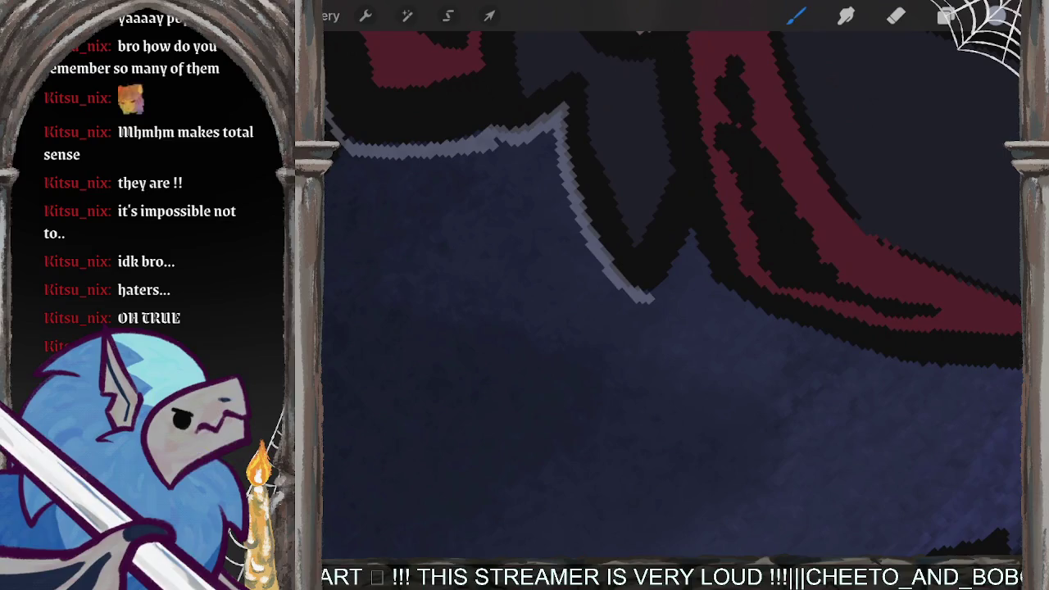
mouse_move(643, 299)
mouse_down()
mouse_move(682, 259)
mouse_move(705, 264)
mouse_up()
scroll(672, 295, down, 5)
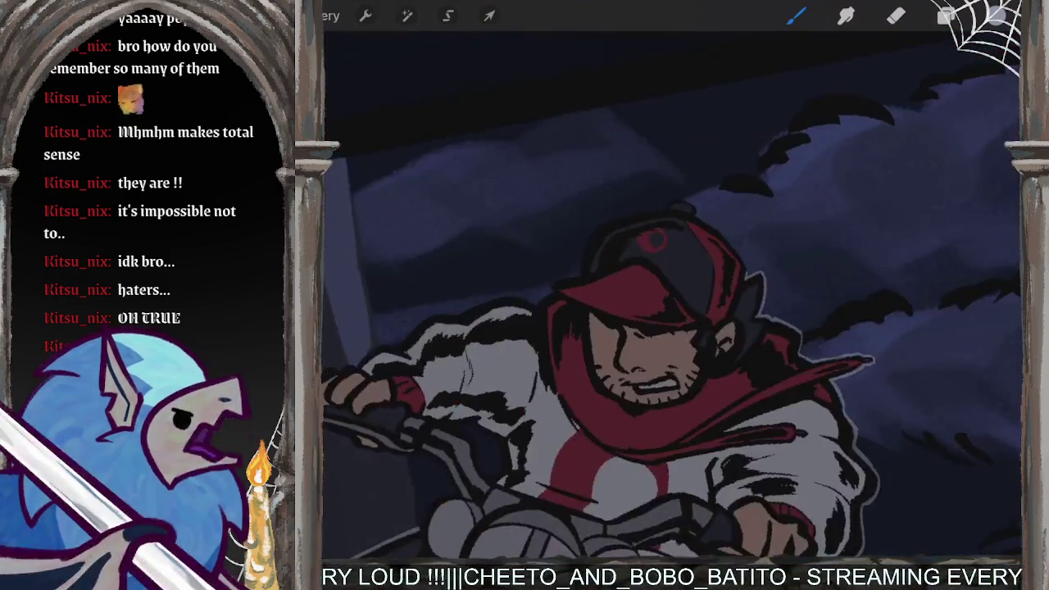
drag(640, 328, 820, 353)
scroll(672, 295, down, 5)
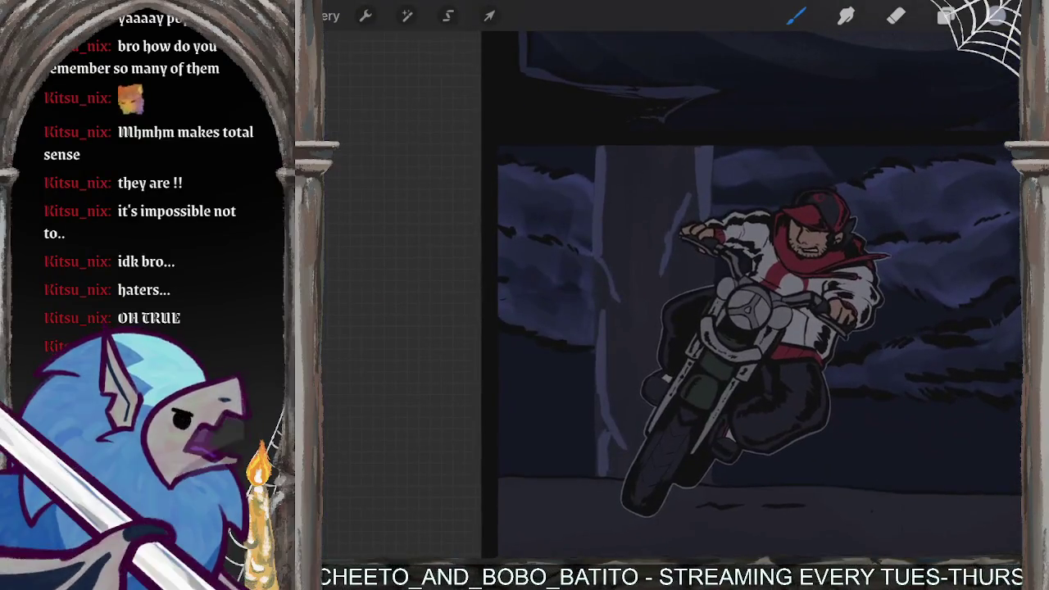
Step: Paint light grey rim strokes along the hand's dark outline, redoing the upward stroke once
scroll(726, 351, up, 5)
scroll(717, 287, up, 2)
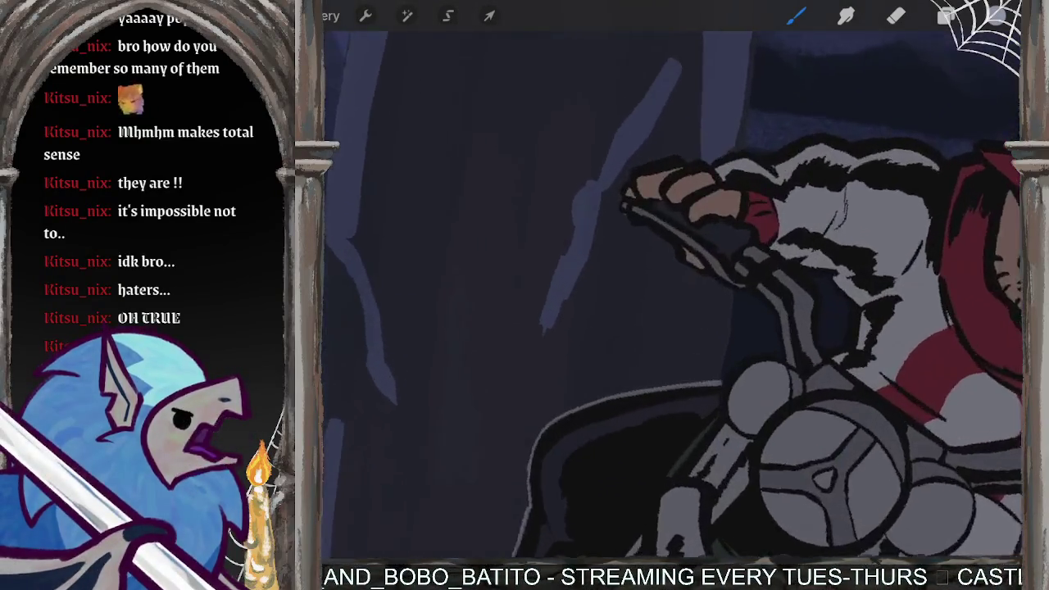
scroll(718, 287, up, 2)
scroll(718, 287, up, 2)
scroll(672, 295, up, 2)
scroll(672, 295, up, 2)
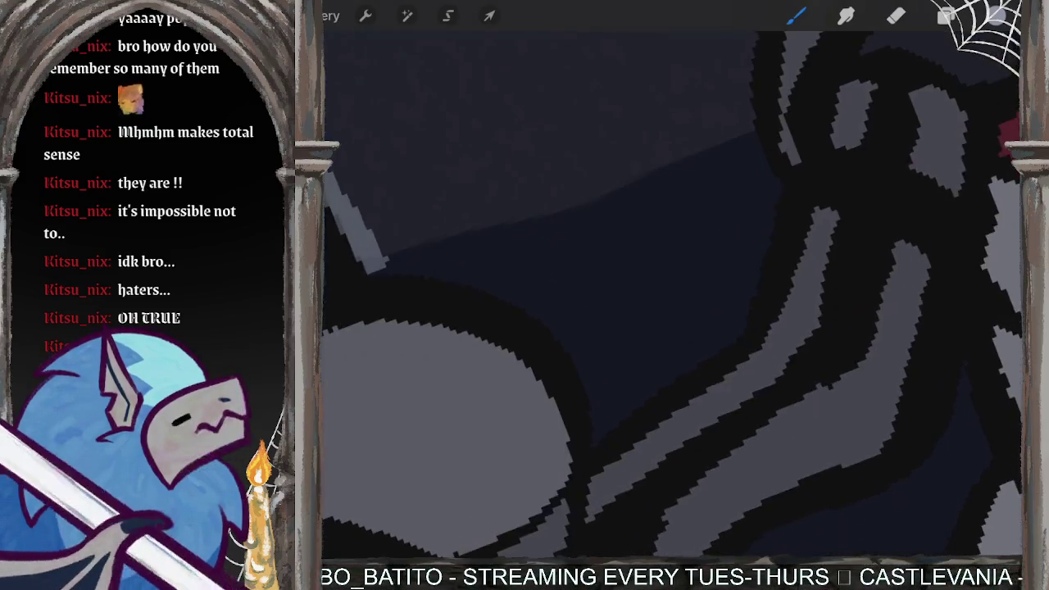
drag(378, 271, 418, 274)
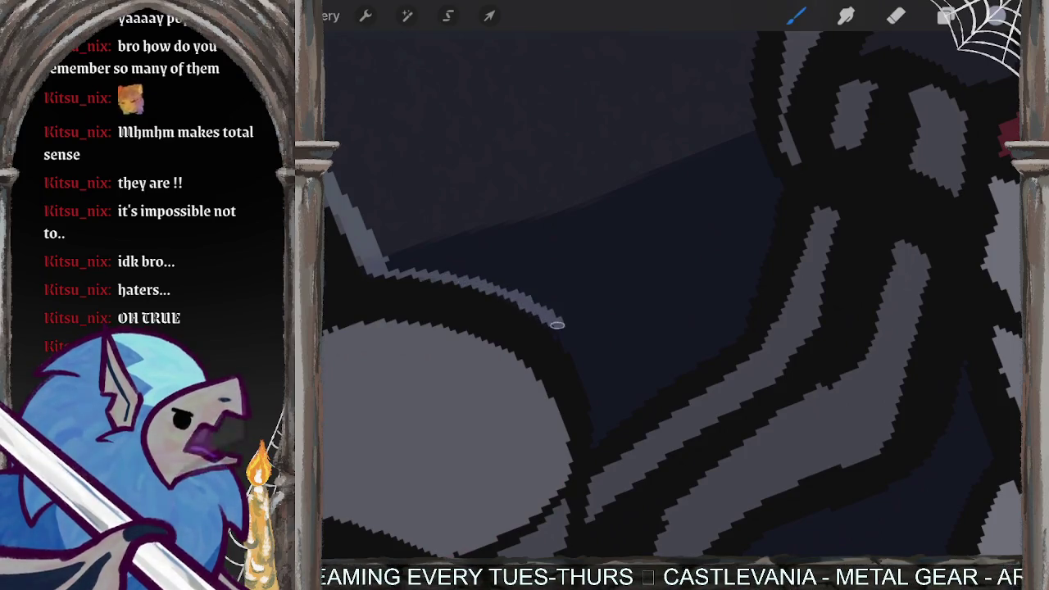
mouse_move(589, 367)
mouse_down()
mouse_move(596, 415)
mouse_move(610, 430)
mouse_up()
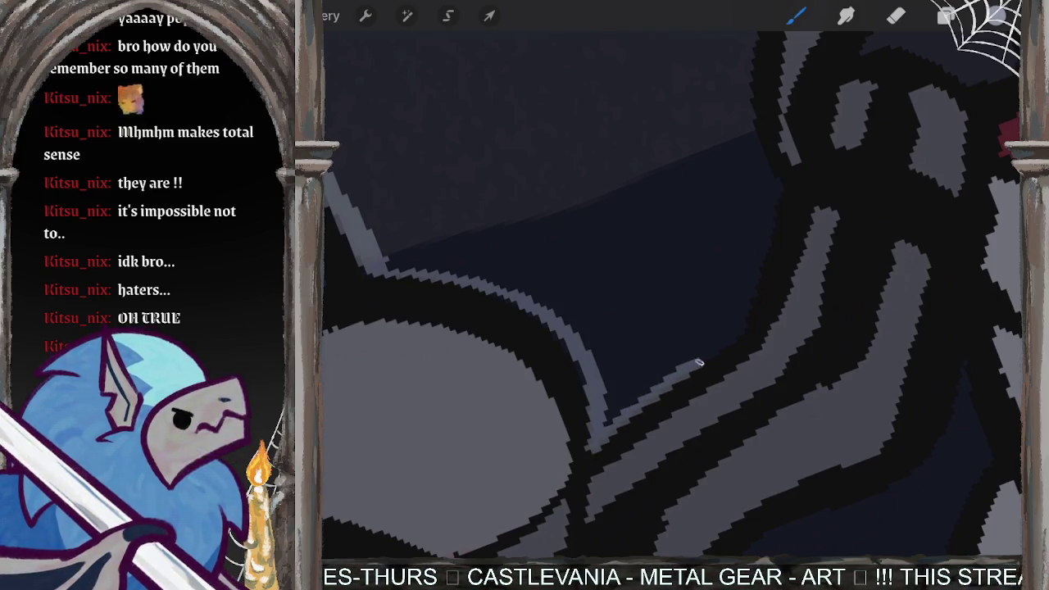
drag(753, 322, 777, 233)
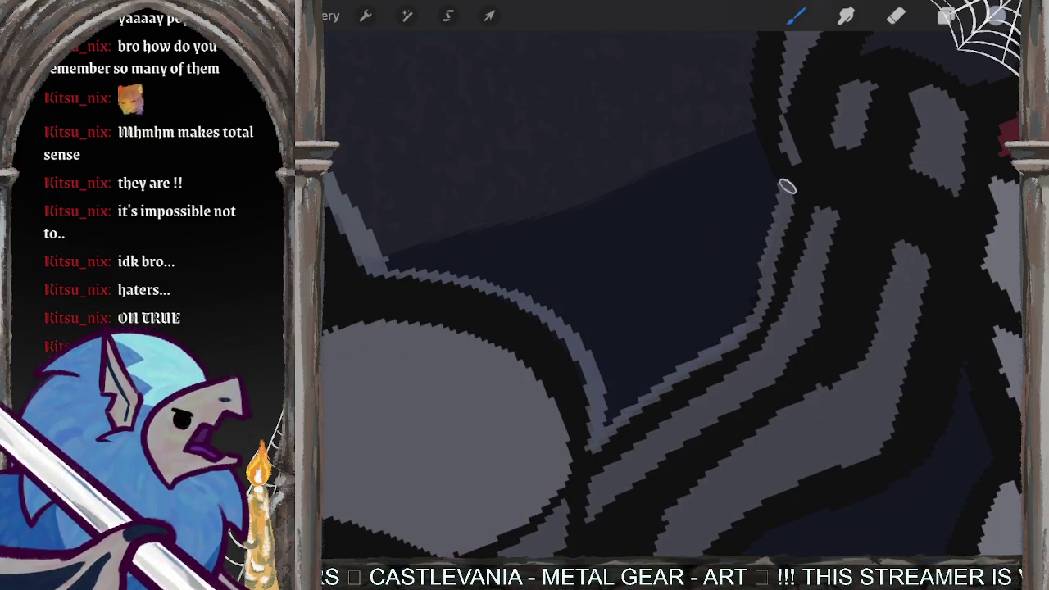
key(ctrl+z)
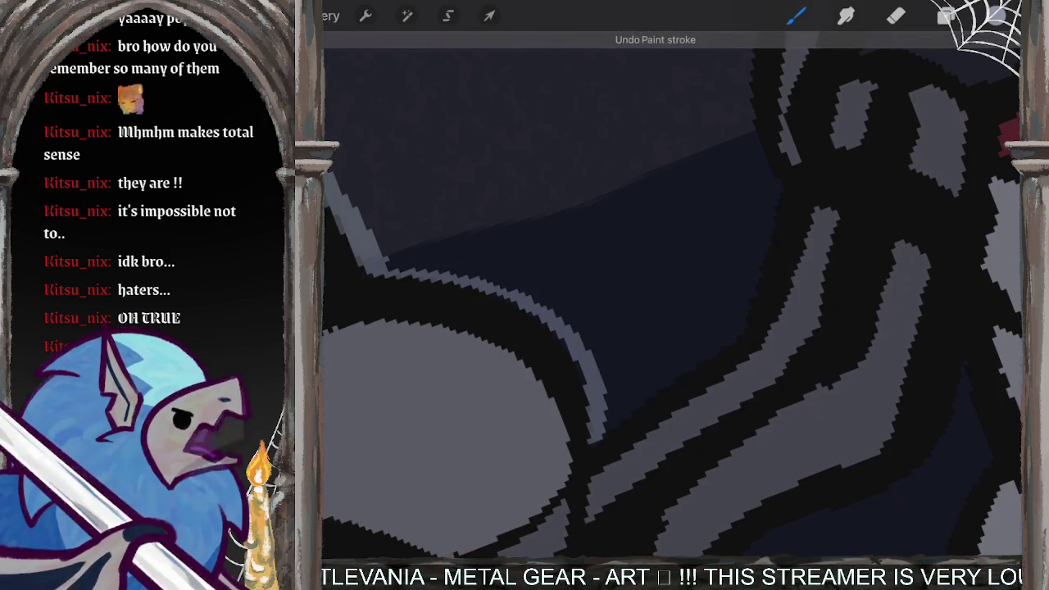
drag(607, 423, 719, 342)
drag(748, 309, 777, 169)
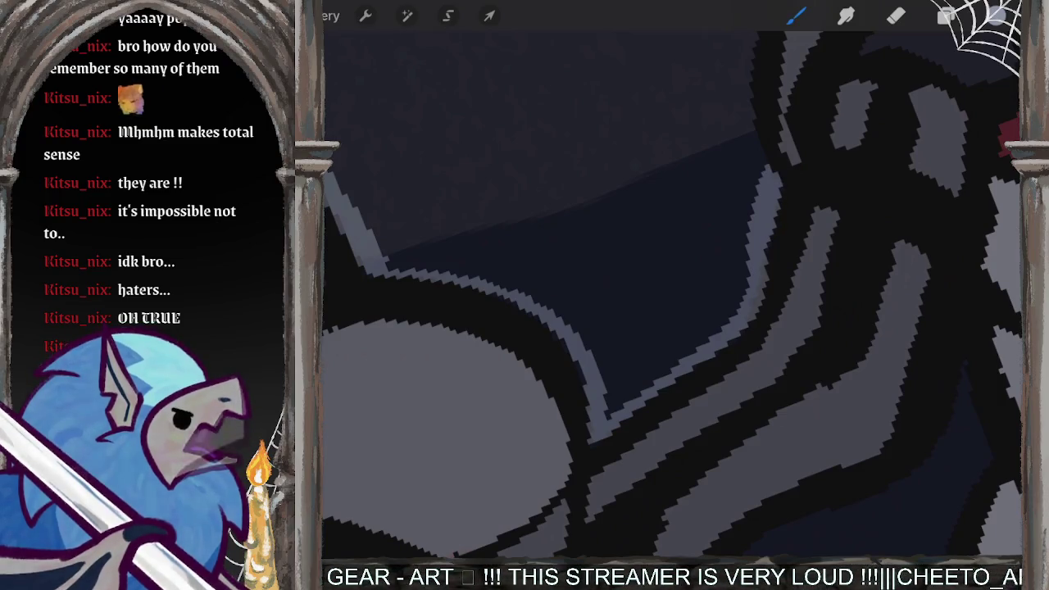
Step: Zoom in and try another light grey edge stroke along the outline, then undo it
scroll(673, 295, up, 3)
scroll(672, 295, up, 2)
scroll(673, 295, up, 3)
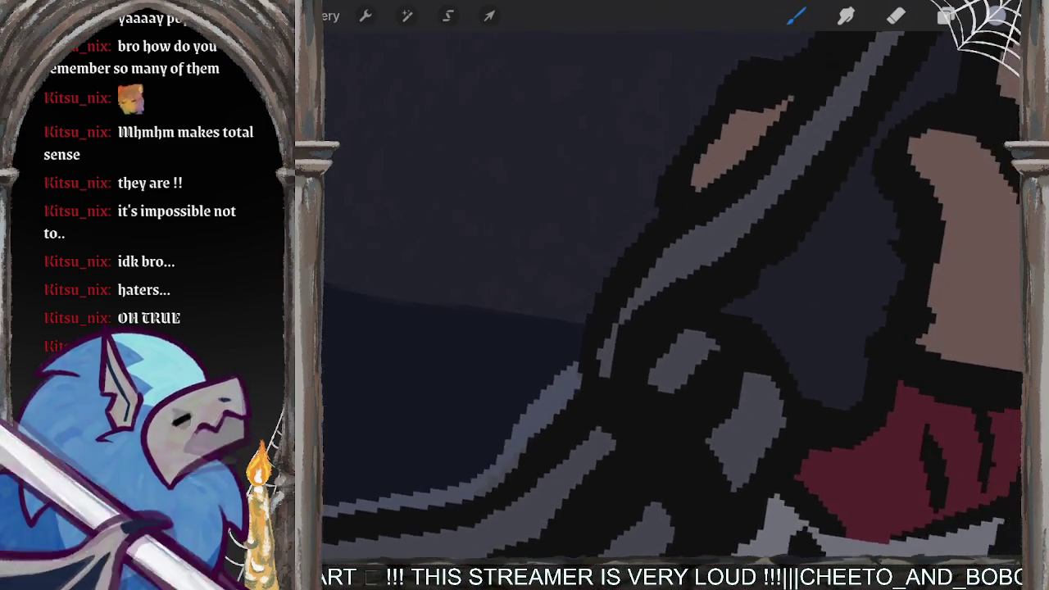
scroll(672, 296, up, 2)
mouse_move(547, 395)
mouse_down()
mouse_move(565, 332)
mouse_move(629, 240)
mouse_up()
key(ctrl+z)
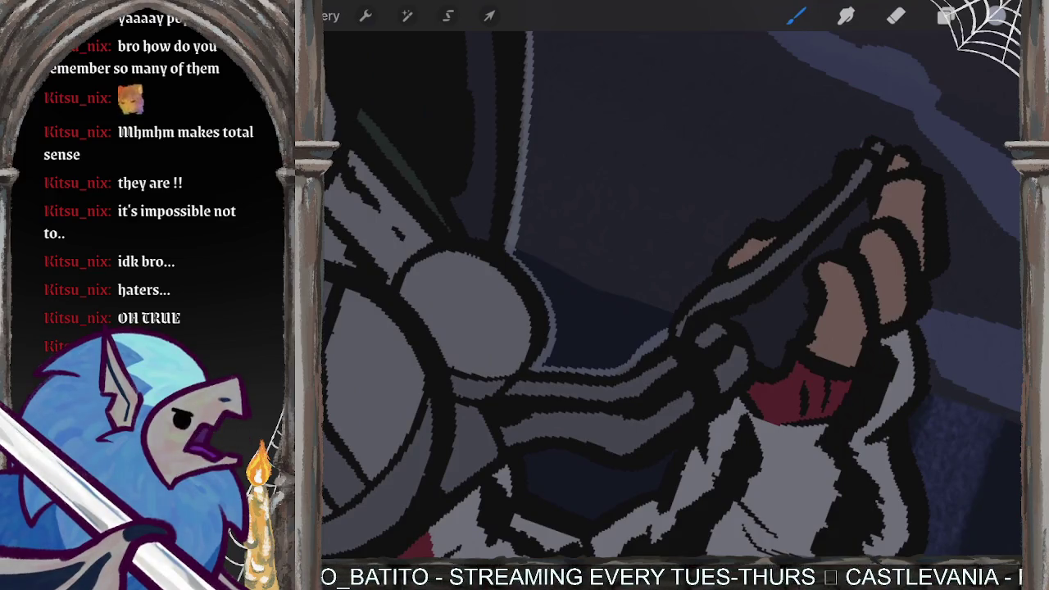
Step: Paint a light grey edge along the handlebar out to its end
scroll(738, 287, up, 2)
scroll(738, 287, up, 2)
scroll(738, 287, up, 2)
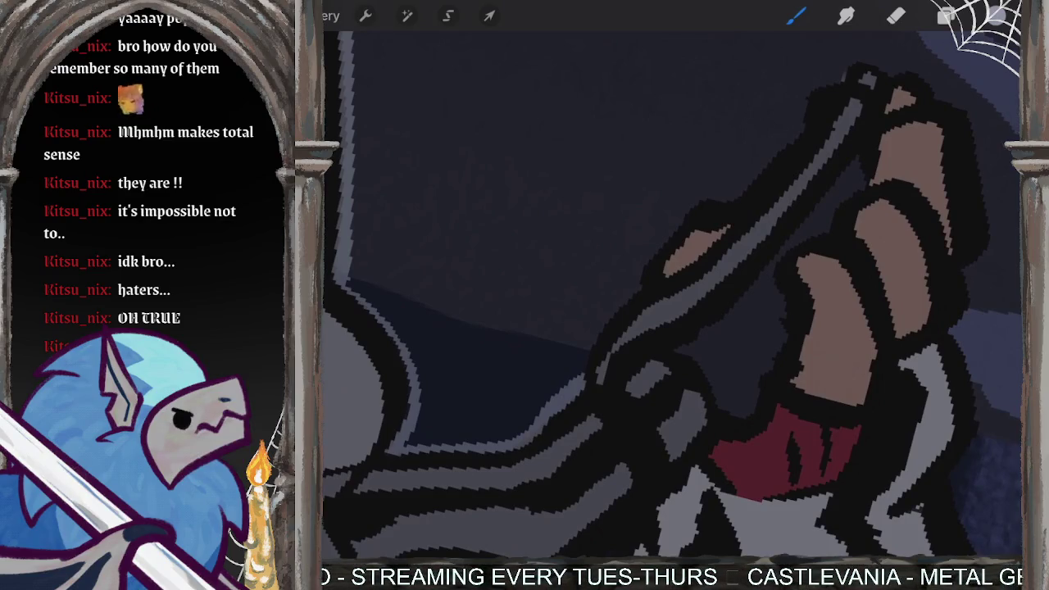
drag(609, 309, 637, 288)
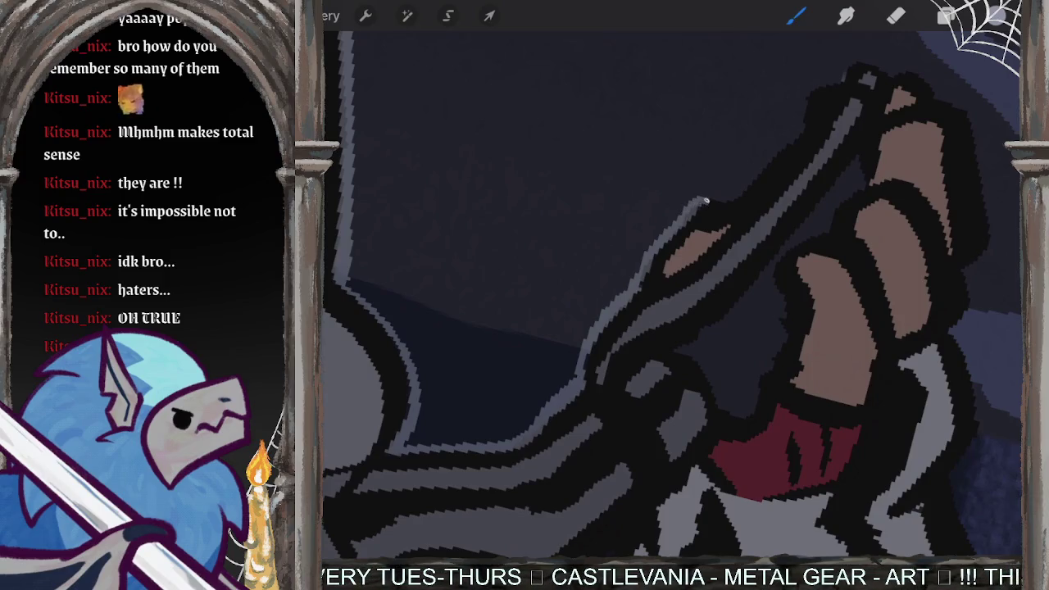
drag(703, 200, 743, 187)
drag(783, 146, 791, 137)
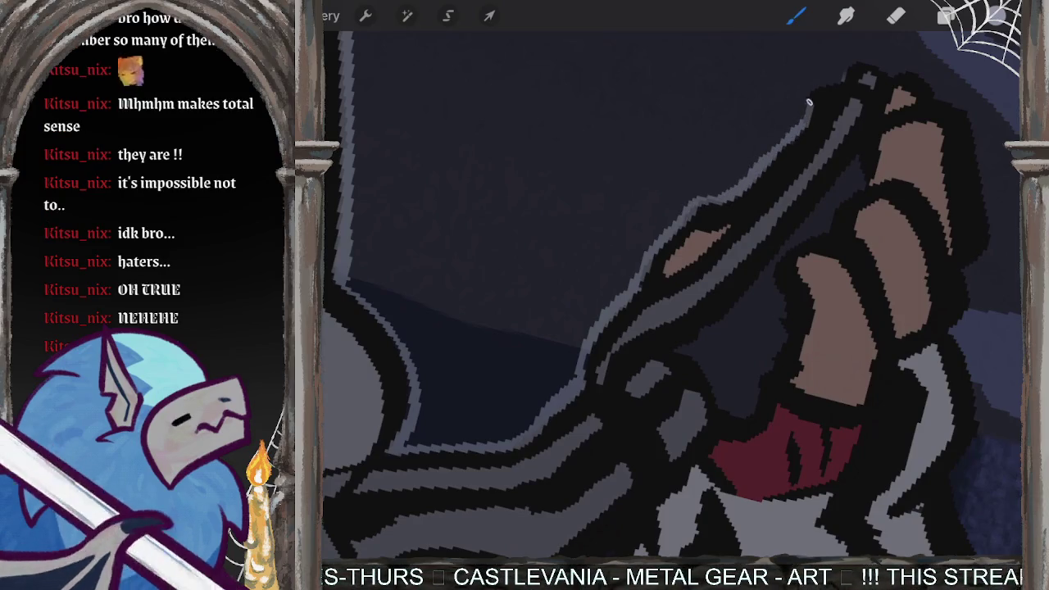
drag(810, 101, 837, 80)
Step: Rim the gloved hand's right and lower edges in light grey
scroll(672, 295, down, 5)
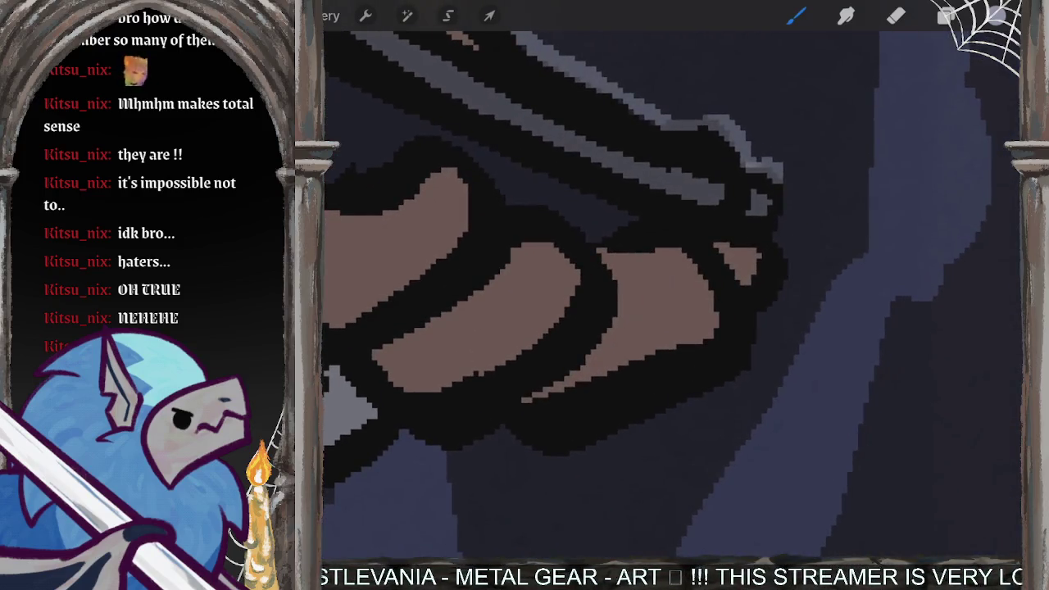
mouse_move(787, 179)
mouse_down()
mouse_move(783, 266)
mouse_move(738, 379)
mouse_up()
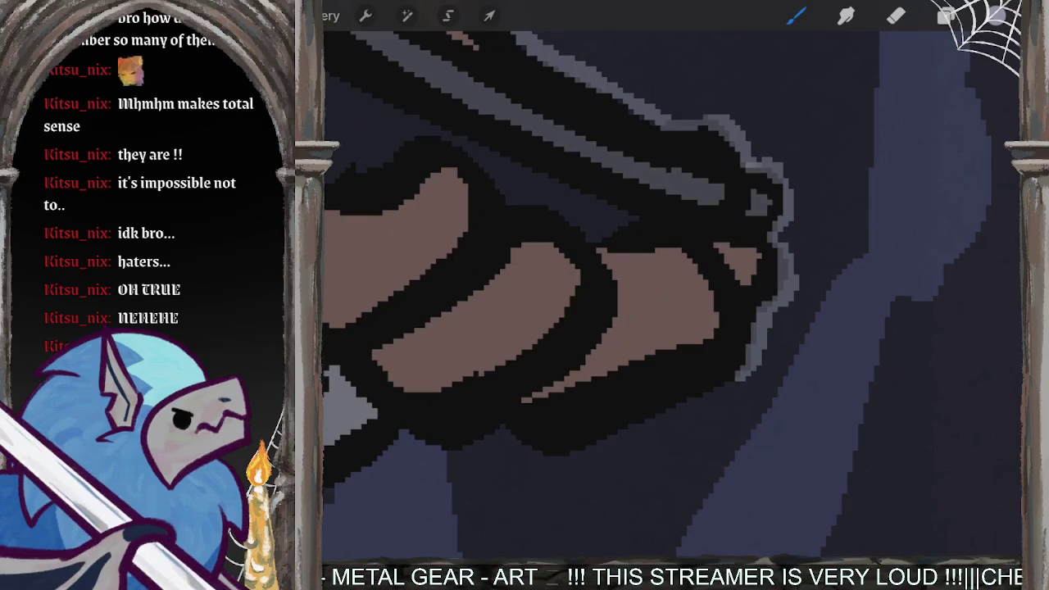
scroll(672, 295, down, 5)
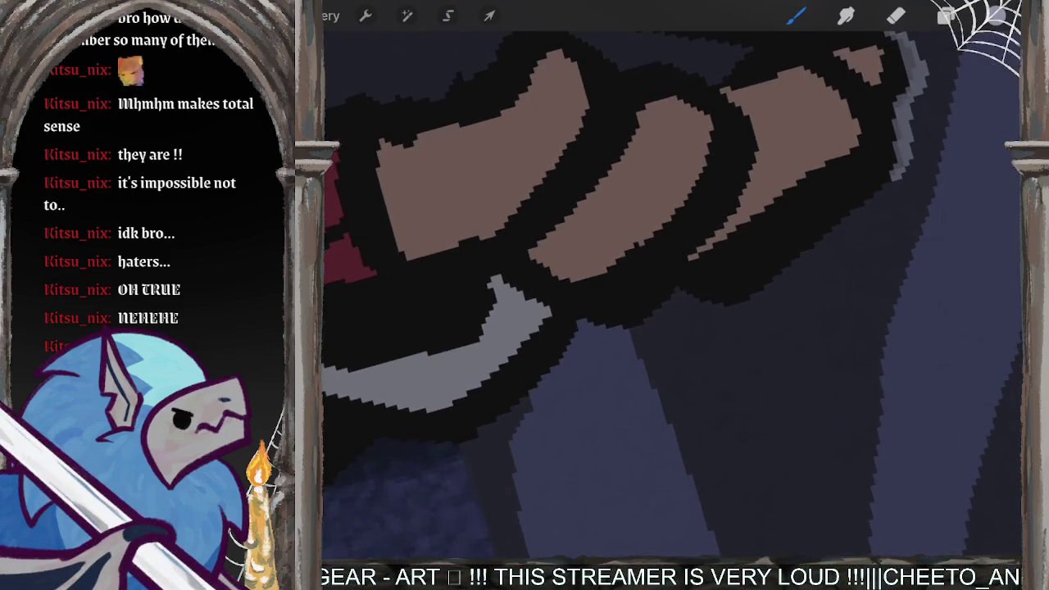
mouse_move(896, 176)
mouse_down()
mouse_move(738, 310)
mouse_move(686, 297)
mouse_move(649, 322)
mouse_move(582, 328)
mouse_up()
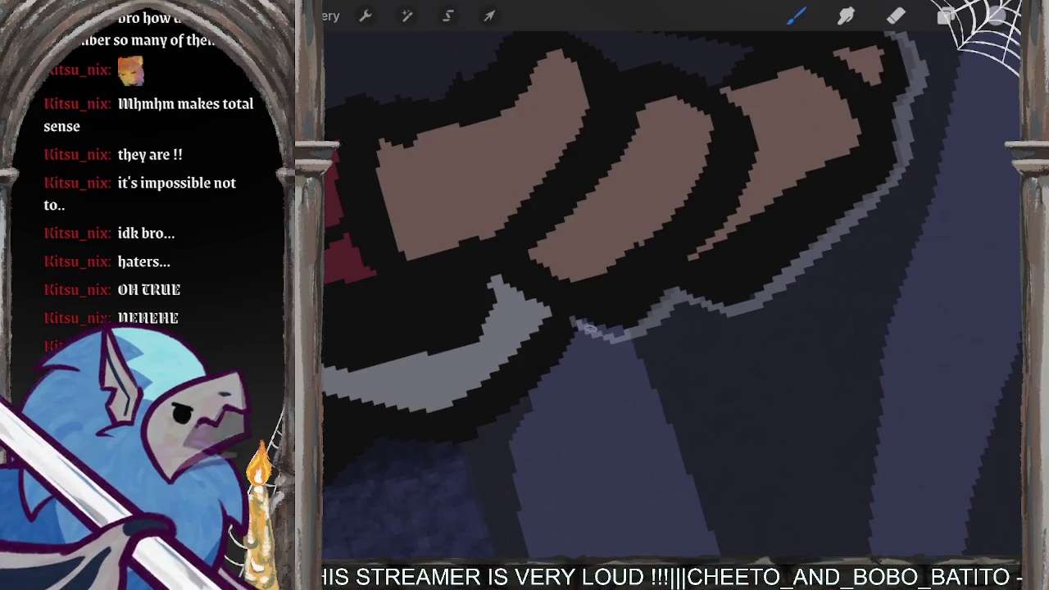
scroll(672, 295, up, 3)
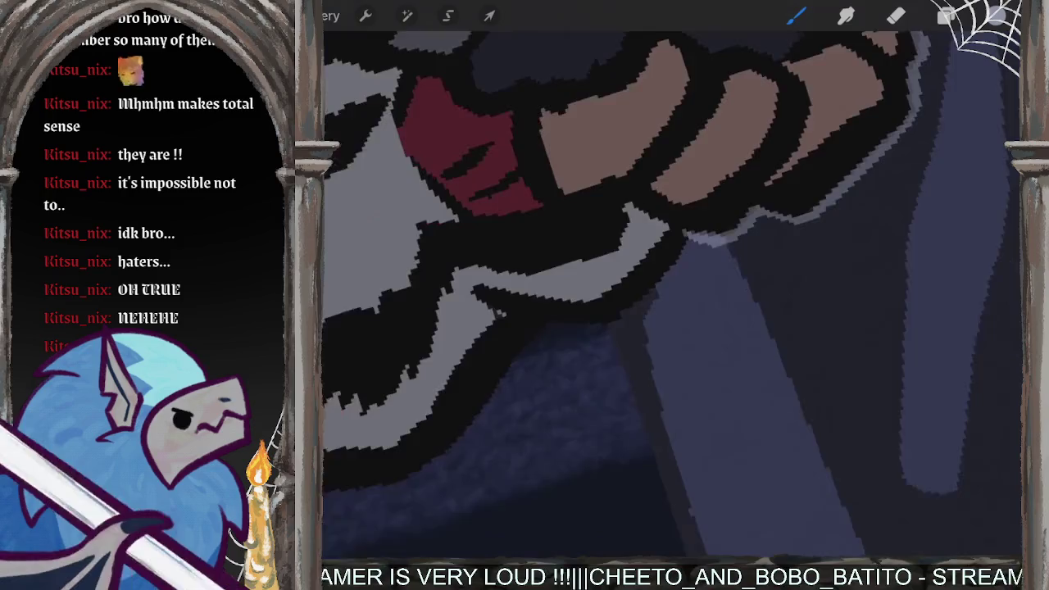
scroll(673, 296, up, 3)
scroll(672, 295, up, 3)
Step: Extend the light grey outline further down the shirt's dark edge
drag(770, 169, 600, 318)
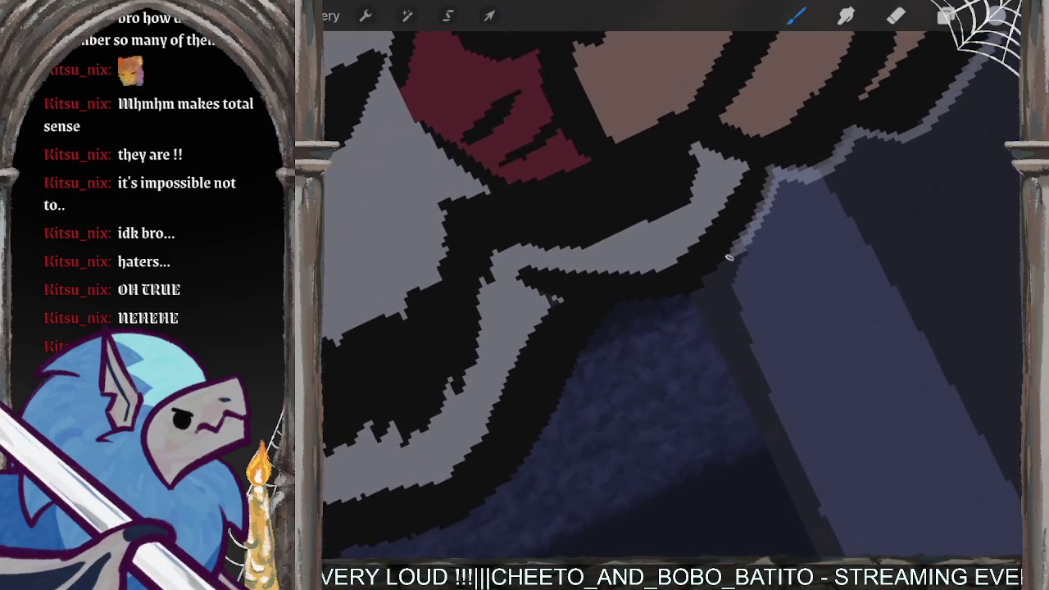
scroll(672, 296, down, 3)
scroll(672, 295, left, 3)
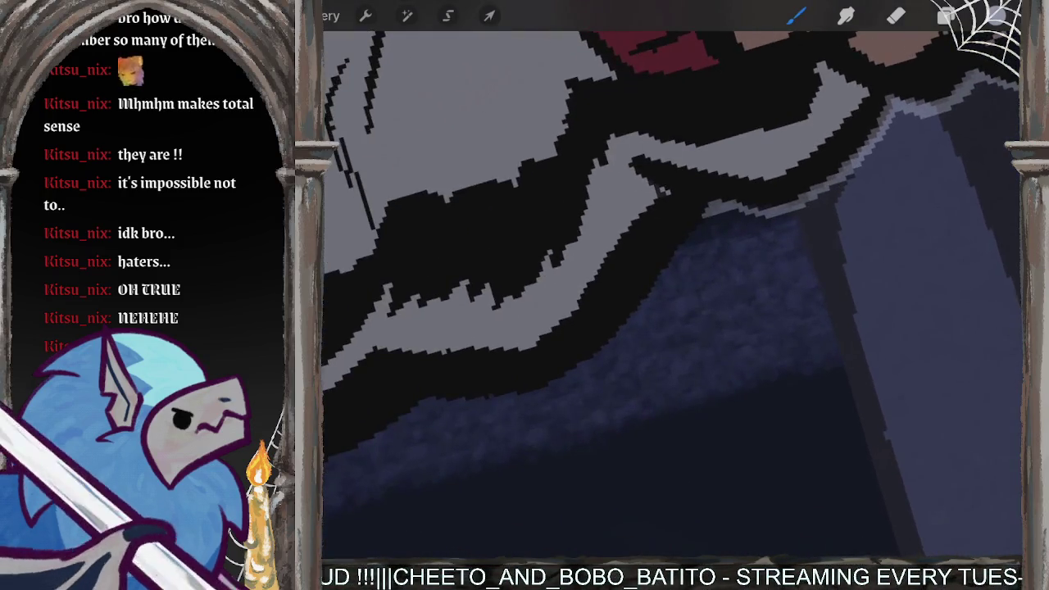
drag(712, 205, 589, 369)
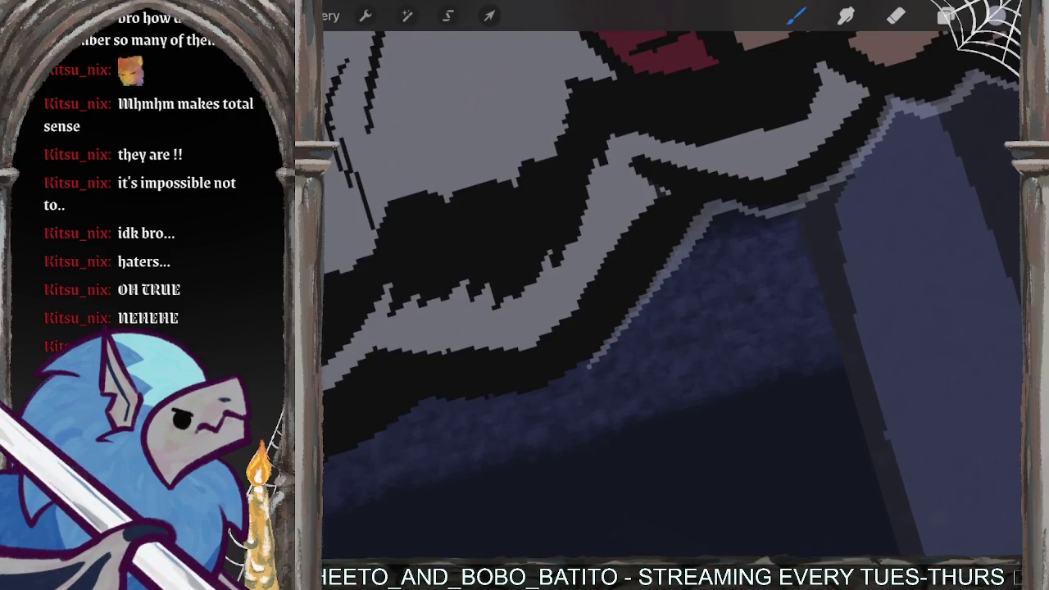
scroll(672, 296, down, 5)
scroll(672, 295, up, 5)
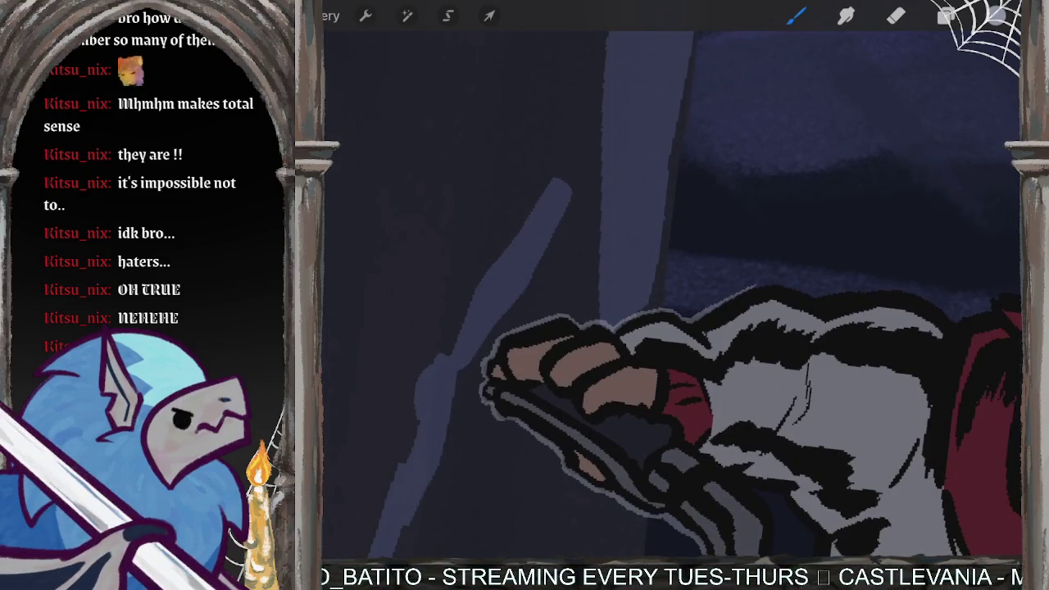
Step: Paint light blue-grey rim strokes along the black silhouette's diagonal edge against the blue
scroll(672, 295, up, 3)
scroll(672, 295, up, 3)
mouse_move(557, 369)
mouse_down()
mouse_move(747, 221)
mouse_move(623, 344)
mouse_move(685, 242)
mouse_move(836, 92)
mouse_move(917, 77)
mouse_up()
drag(738, 246, 668, 348)
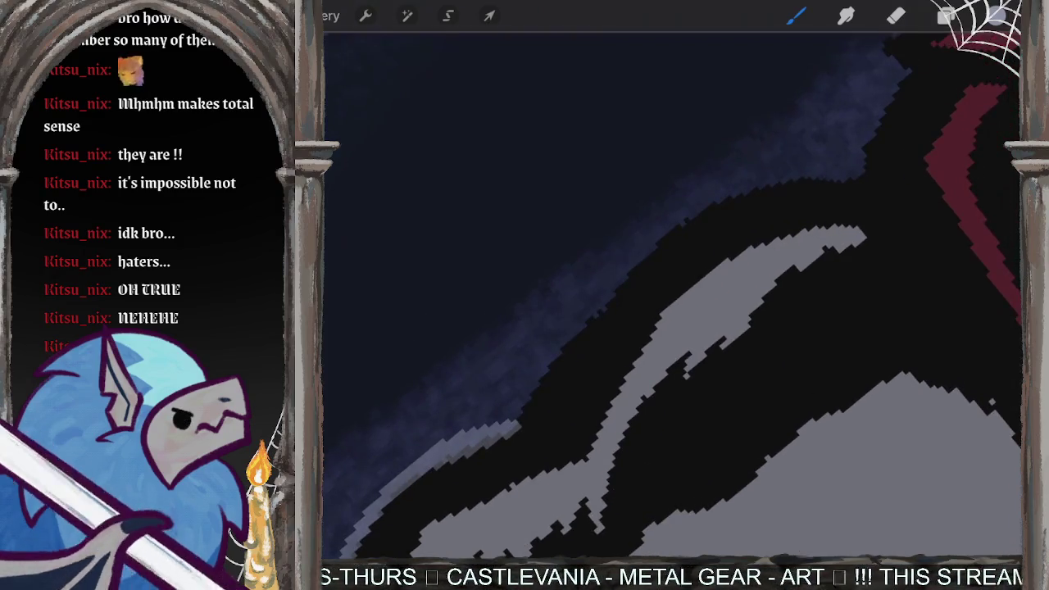
mouse_move(500, 423)
mouse_down()
mouse_move(608, 275)
mouse_move(869, 180)
mouse_up()
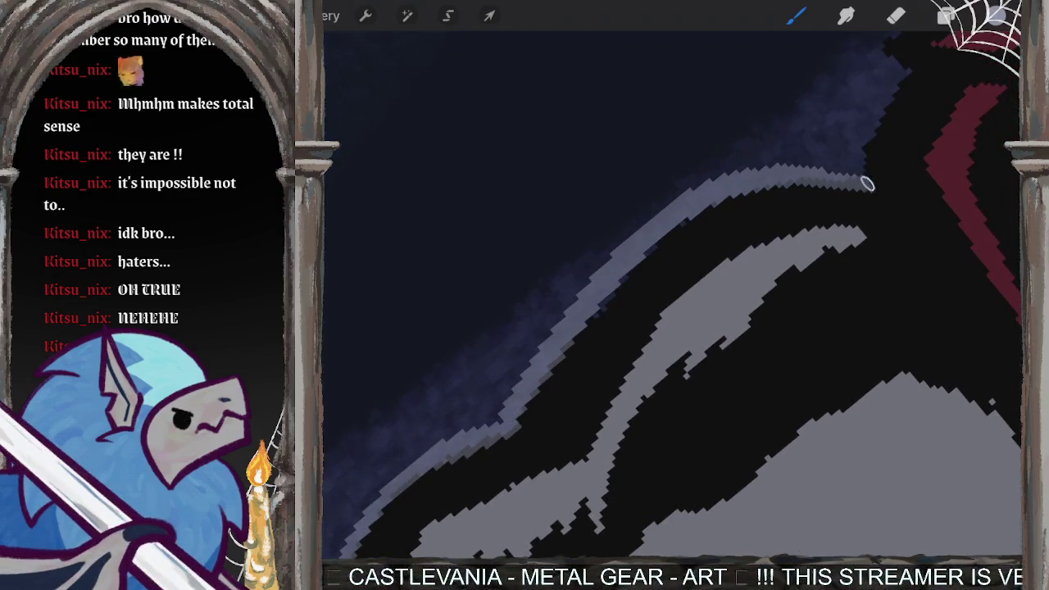
drag(799, 182, 611, 296)
mouse_move(738, 246)
mouse_down()
mouse_move(657, 328)
mouse_move(703, 279)
mouse_move(702, 234)
mouse_move(820, 164)
mouse_up()
Step: Near the goggle eye, paint a light grey stroke down the black/blue edge, redoing it once
mouse_move(738, 328)
mouse_down()
mouse_move(574, 328)
mouse_move(533, 345)
mouse_move(591, 394)
mouse_move(549, 410)
mouse_up()
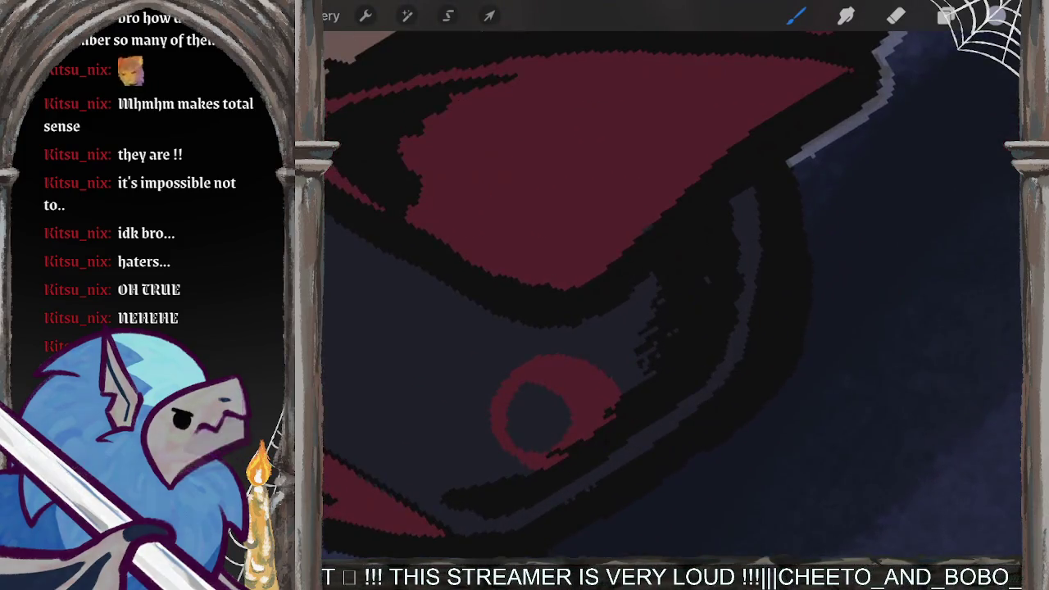
mouse_move(799, 179)
mouse_down()
mouse_move(818, 238)
mouse_move(810, 315)
mouse_move(772, 387)
mouse_up()
key(ctrl+z)
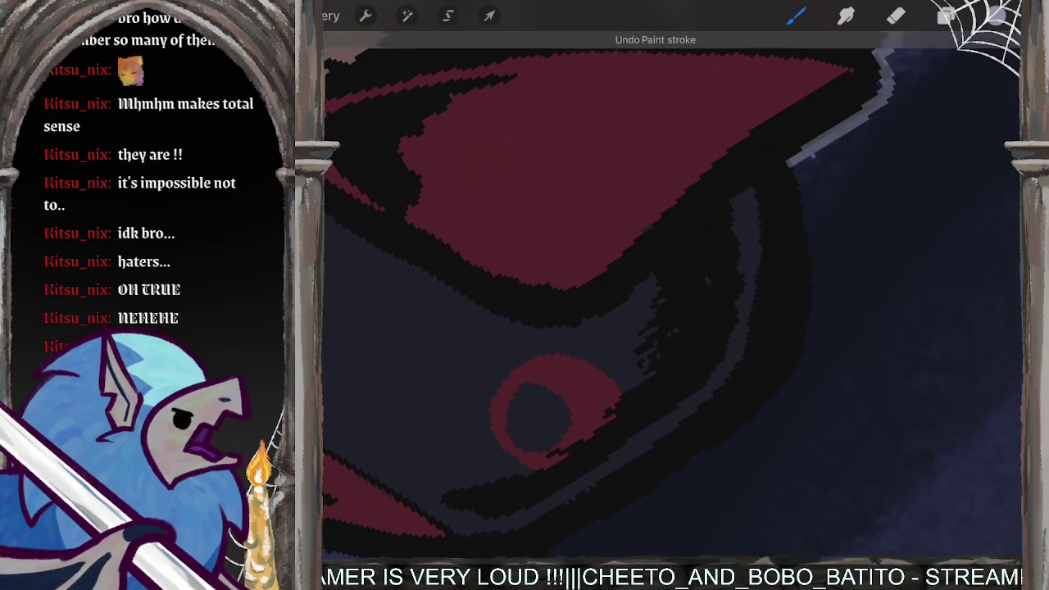
drag(790, 157, 820, 279)
scroll(656, 295, down, 3)
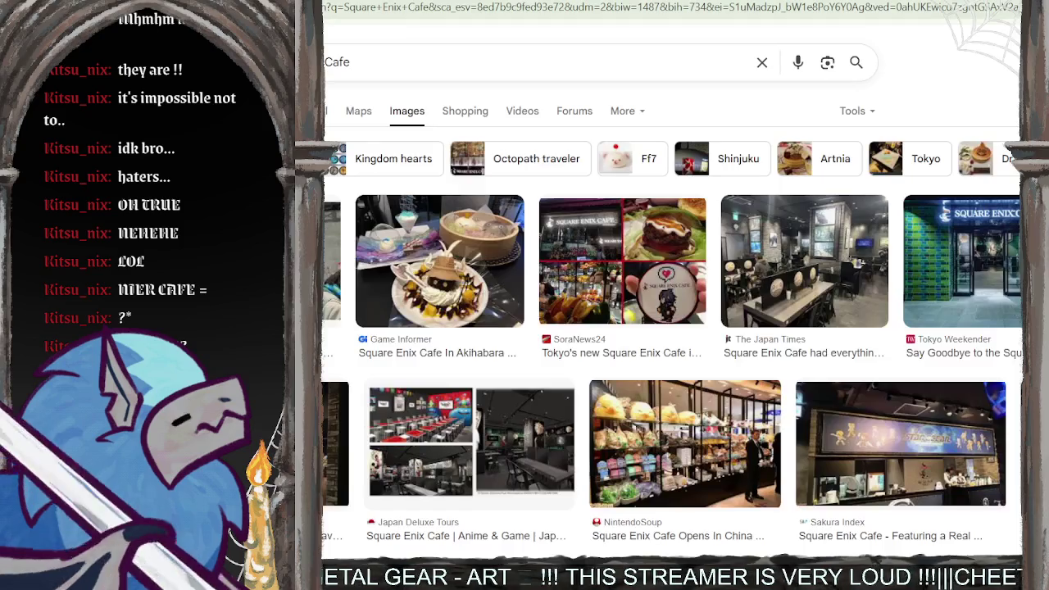
Step: Scroll through the Square Enix Cafe image results for reference
scroll(673, 328, down, 1)
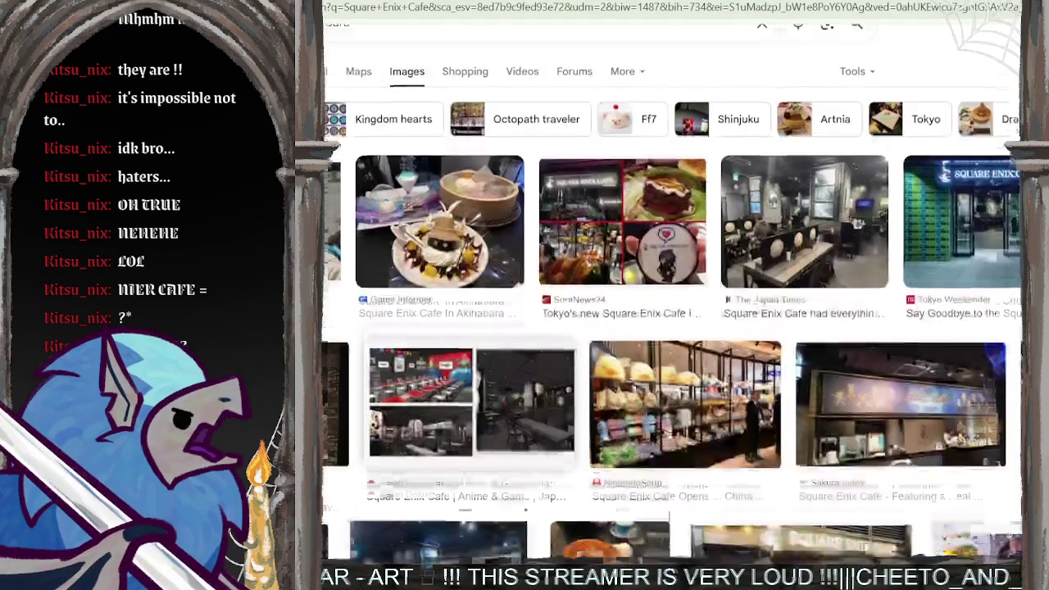
scroll(672, 328, down, 1)
scroll(672, 328, down, 2)
scroll(671, 314, down, 1)
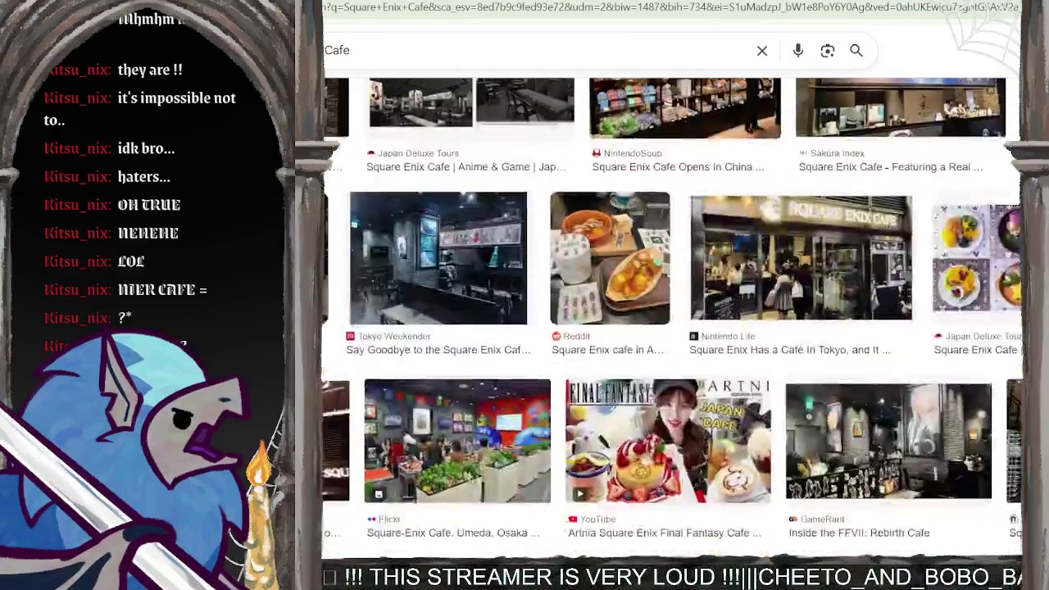
scroll(671, 314, down, 1)
scroll(672, 314, down, 1)
scroll(673, 314, down, 1)
scroll(672, 314, down, 1)
scroll(672, 314, down, 2)
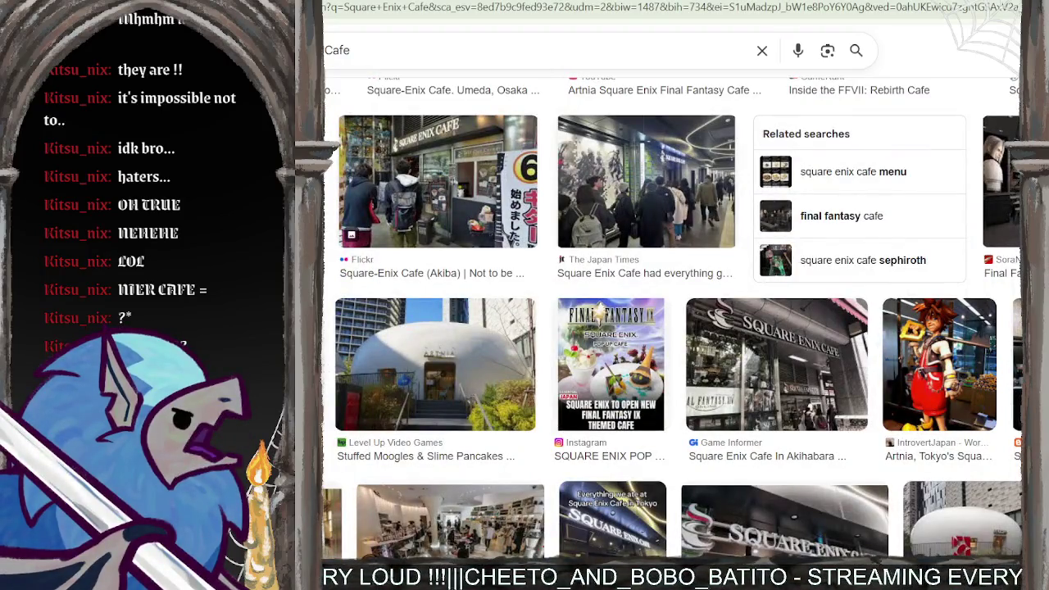
scroll(673, 314, down, 1)
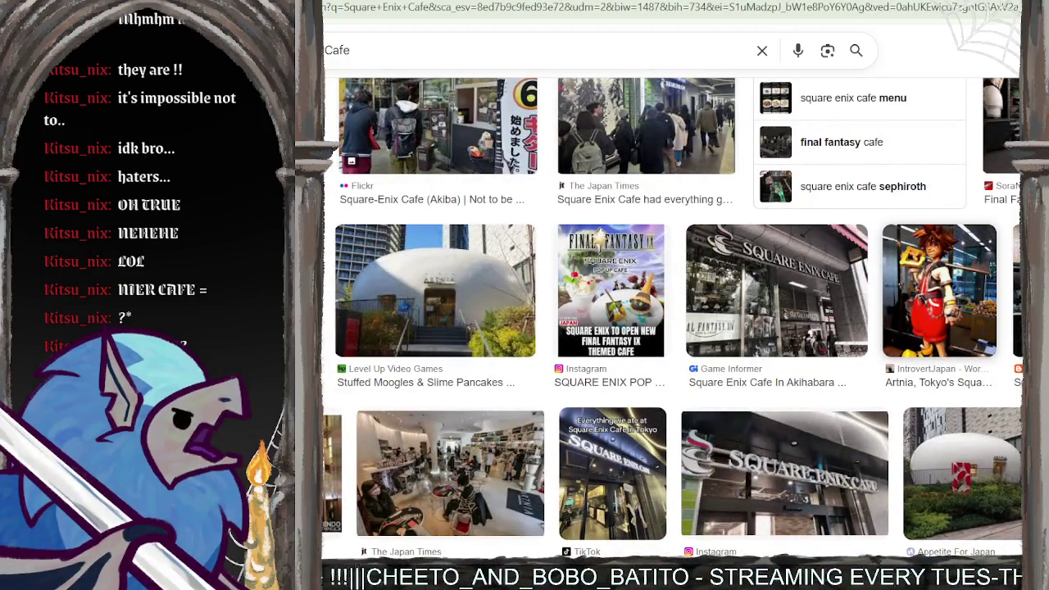
scroll(672, 314, down, 2)
scroll(672, 314, down, 2)
scroll(672, 314, down, 3)
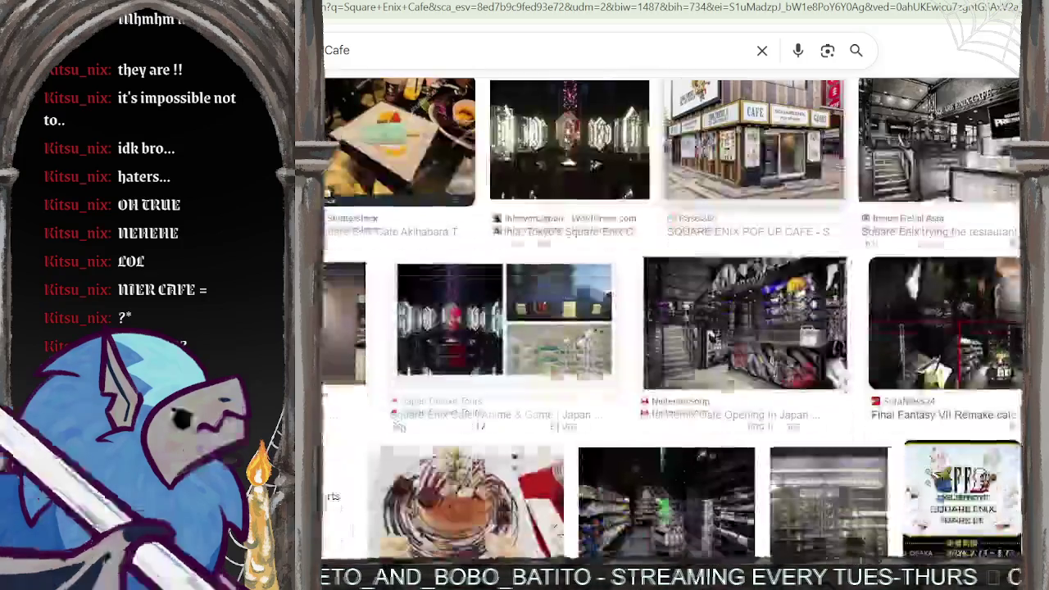
click(452, 63)
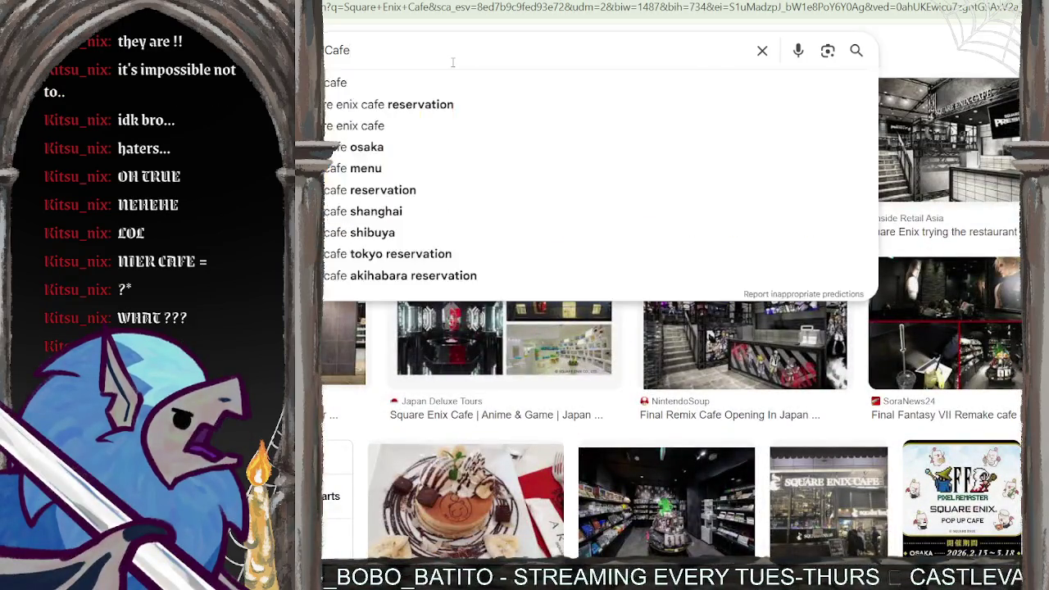
Step: Refine the image search to 'Square Enix Cafe Nier'
text( NM)
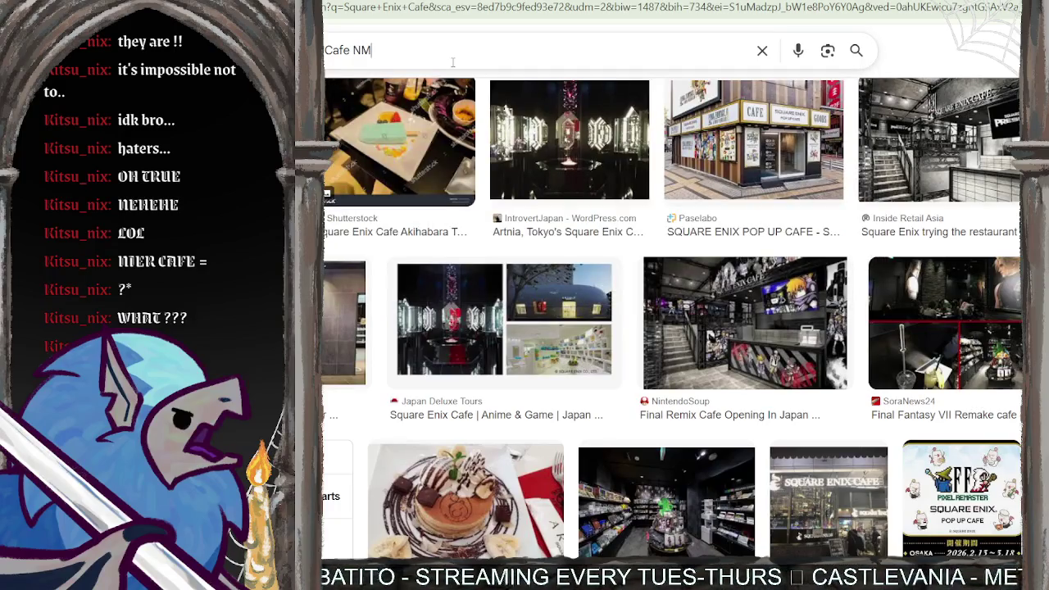
key(BackSpace)
text(ier)
key(Return)
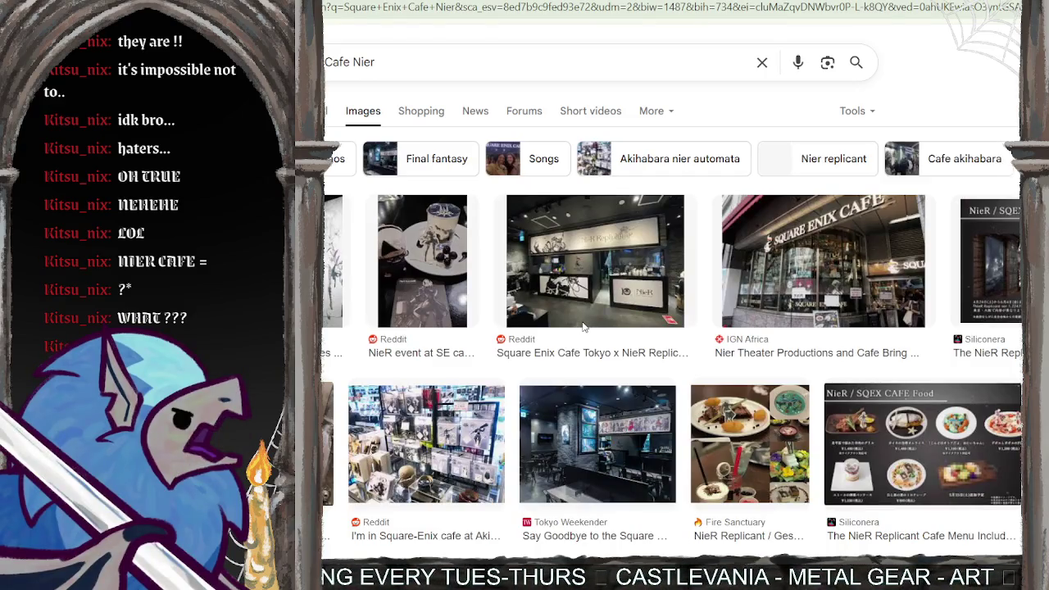
Step: Browse the Nier café results down to the DualShockers photo of the Akihabara café
scroll(845, 371, down, 2)
scroll(844, 371, down, 2)
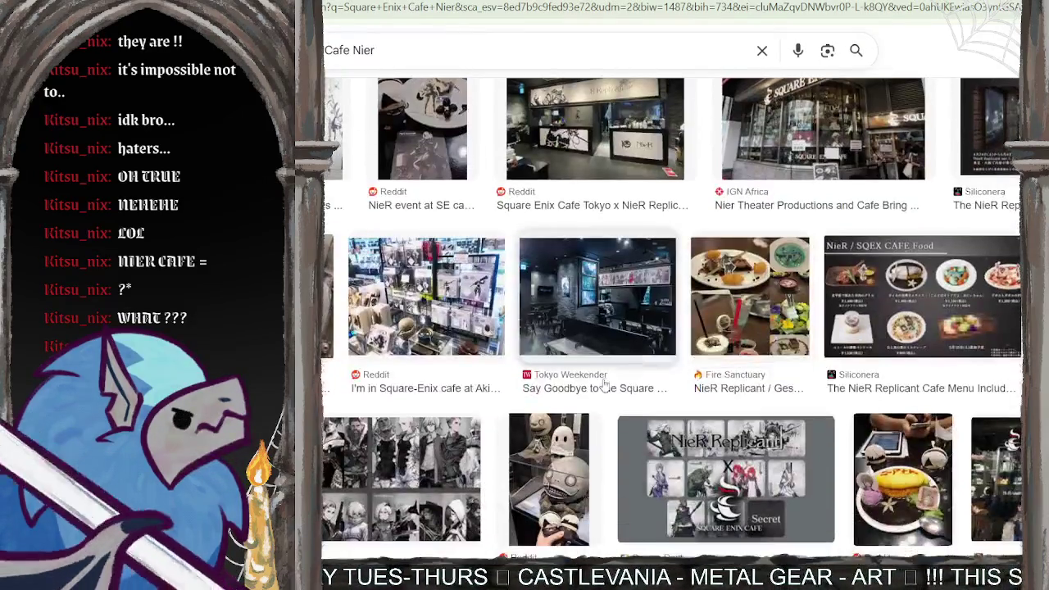
scroll(575, 427, down, 2)
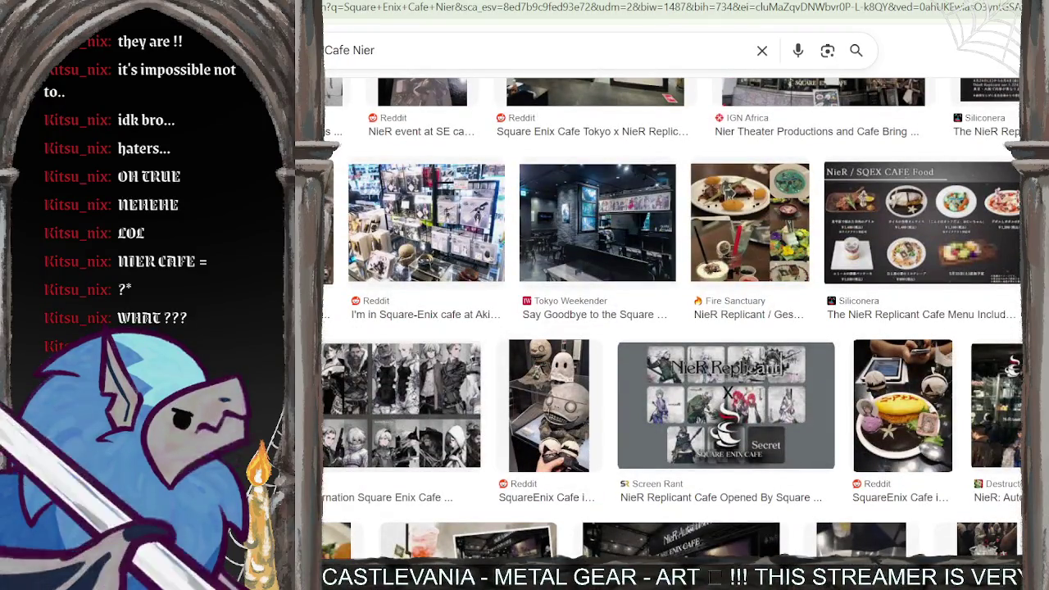
scroll(348, 410, down, 1)
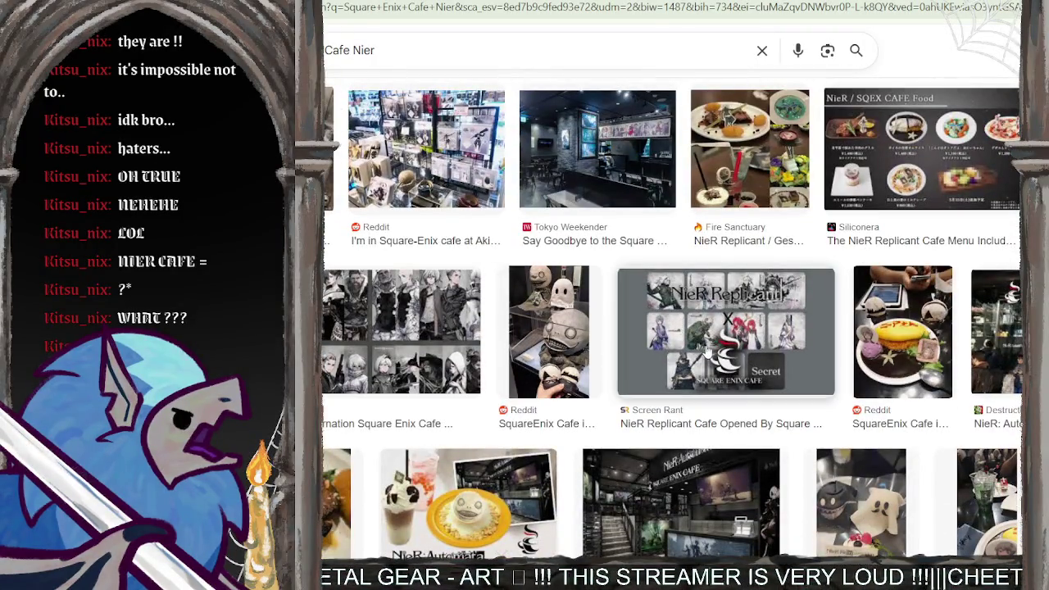
scroll(710, 342, down, 2)
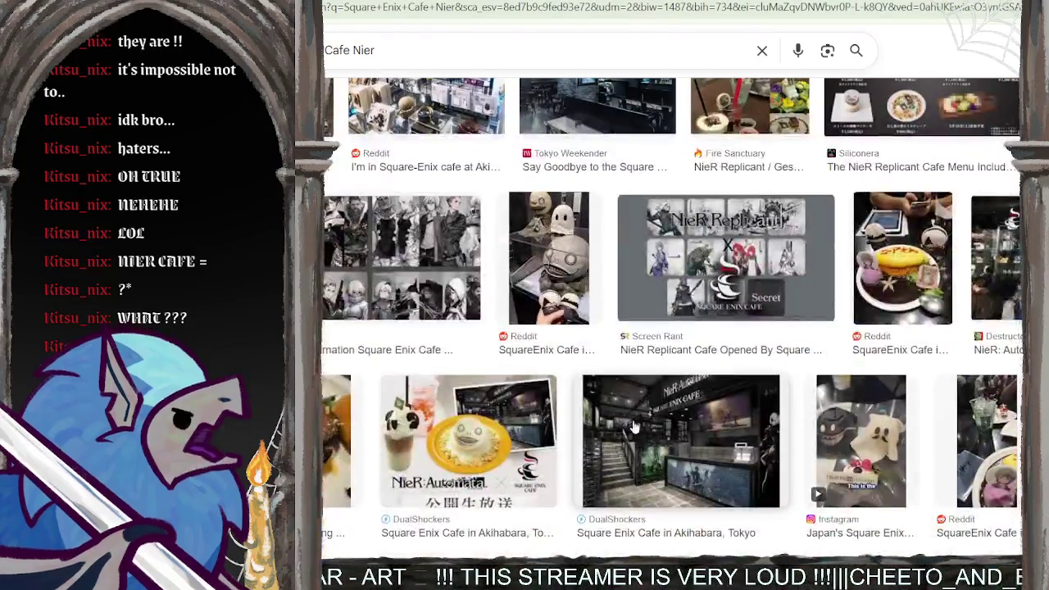
scroll(664, 407, up, 2)
scroll(664, 408, up, 2)
scroll(664, 407, up, 2)
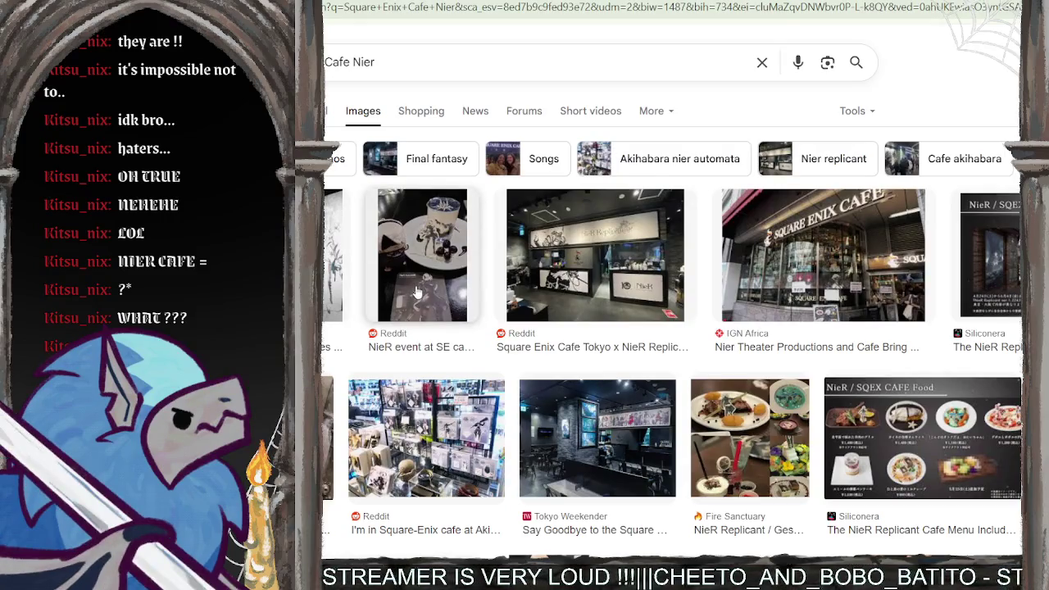
scroll(533, 246, down, 3)
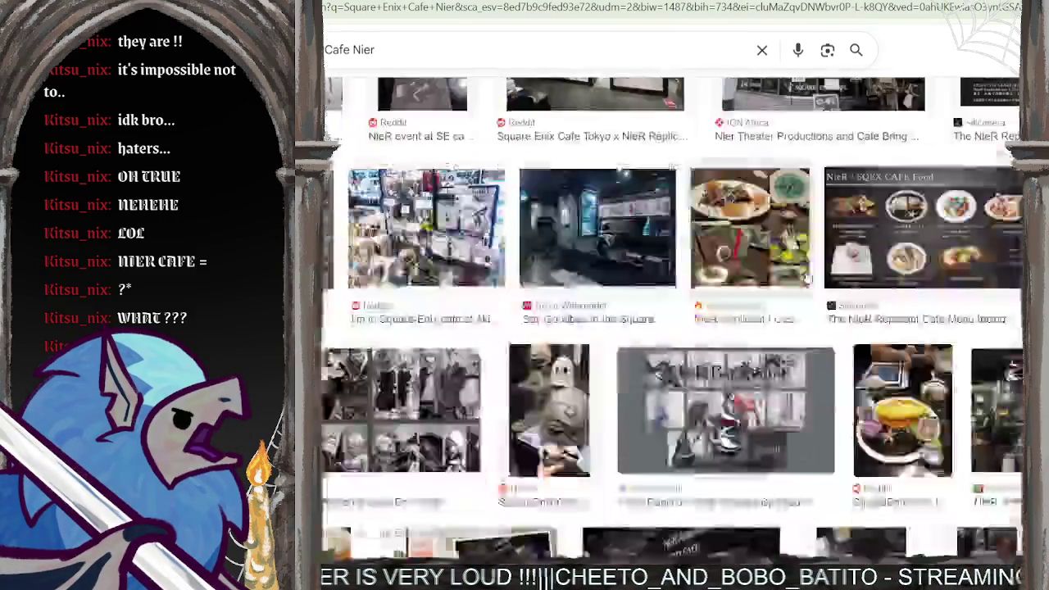
scroll(615, 229, down, 3)
scroll(697, 205, down, 3)
scroll(747, 178, up, 1)
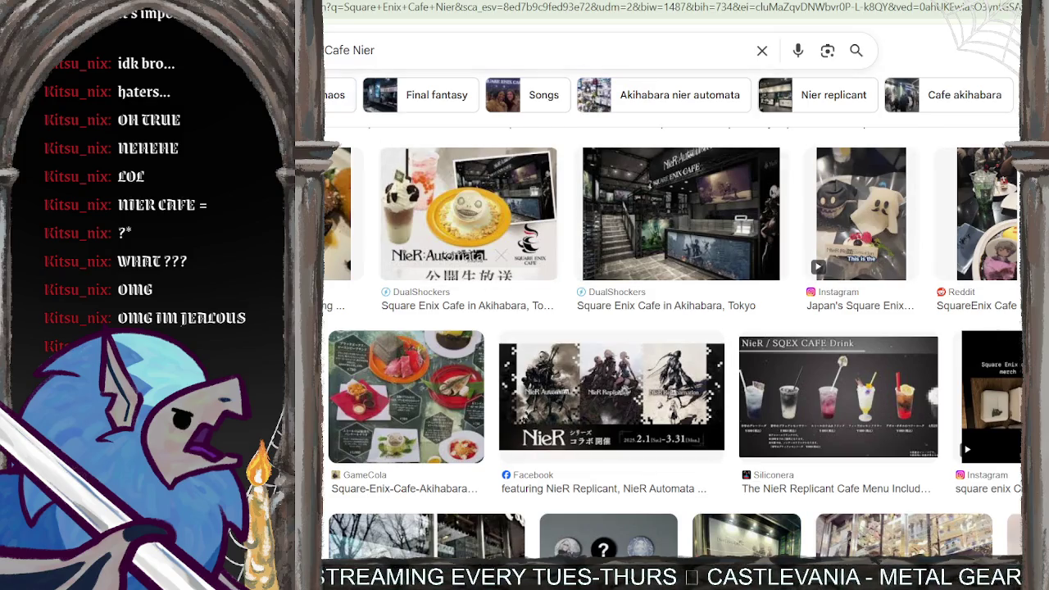
scroll(672, 312, down, 1)
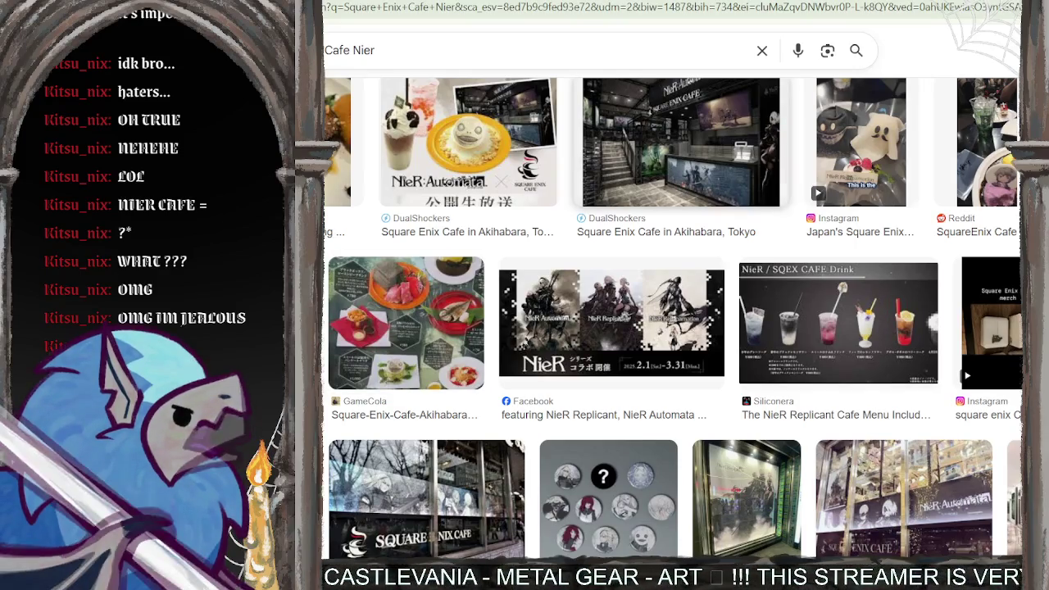
scroll(647, 168, down, 5)
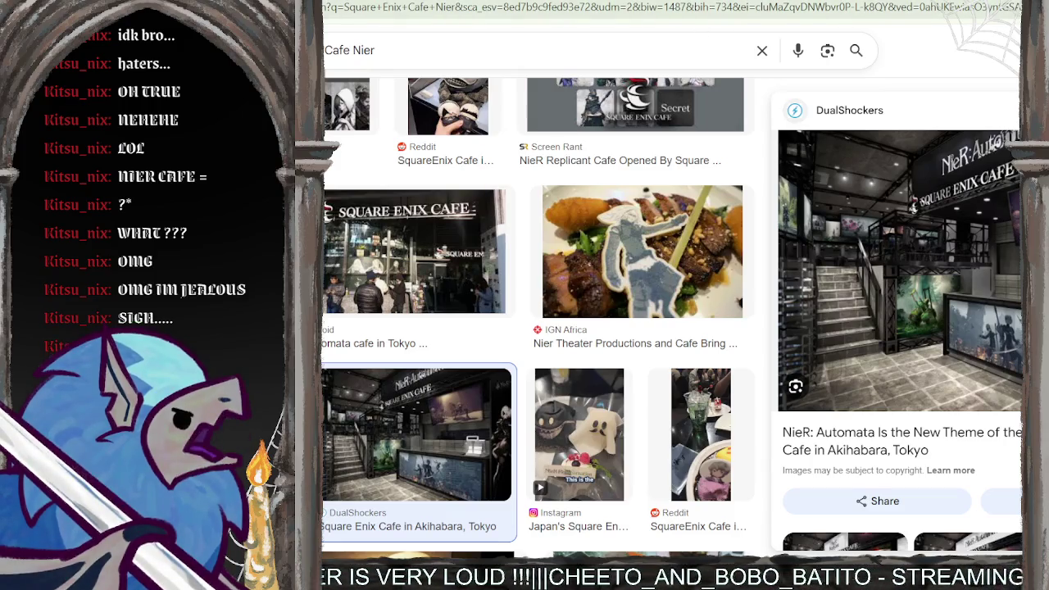
click(974, 256)
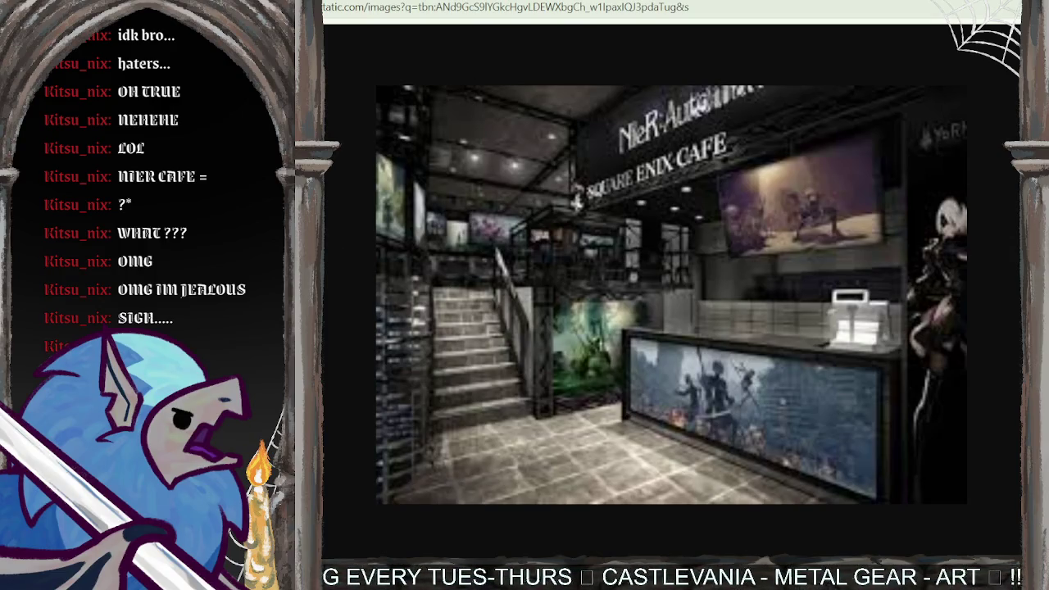
key(ctrl+w)
scroll(529, 442, down, 2)
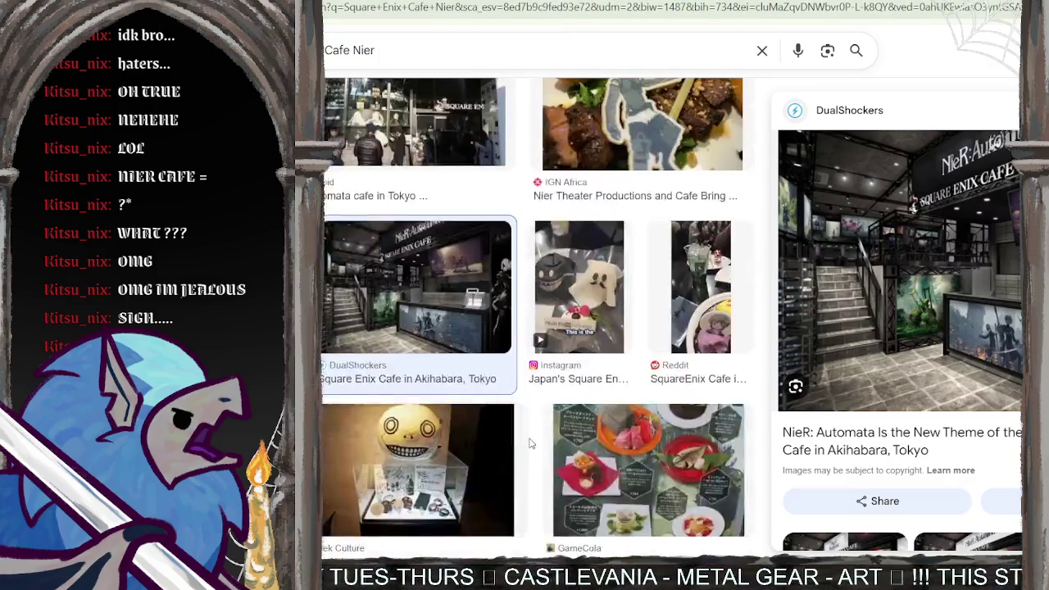
scroll(528, 443, down, 5)
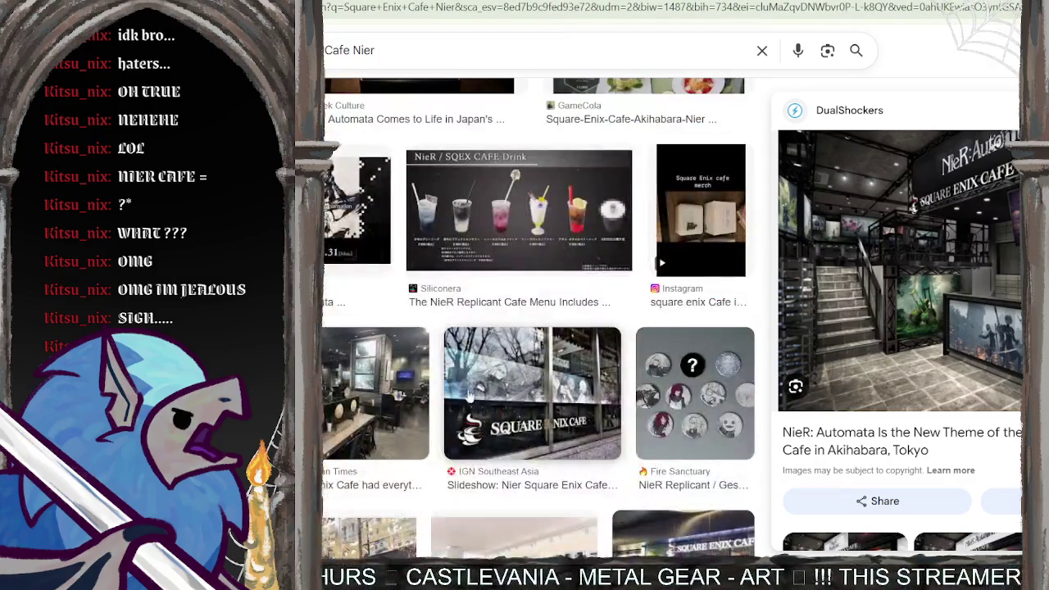
scroll(484, 406, down, 1)
scroll(504, 414, down, 2)
scroll(502, 413, down, 1)
scroll(501, 413, down, 2)
scroll(574, 344, down, 1)
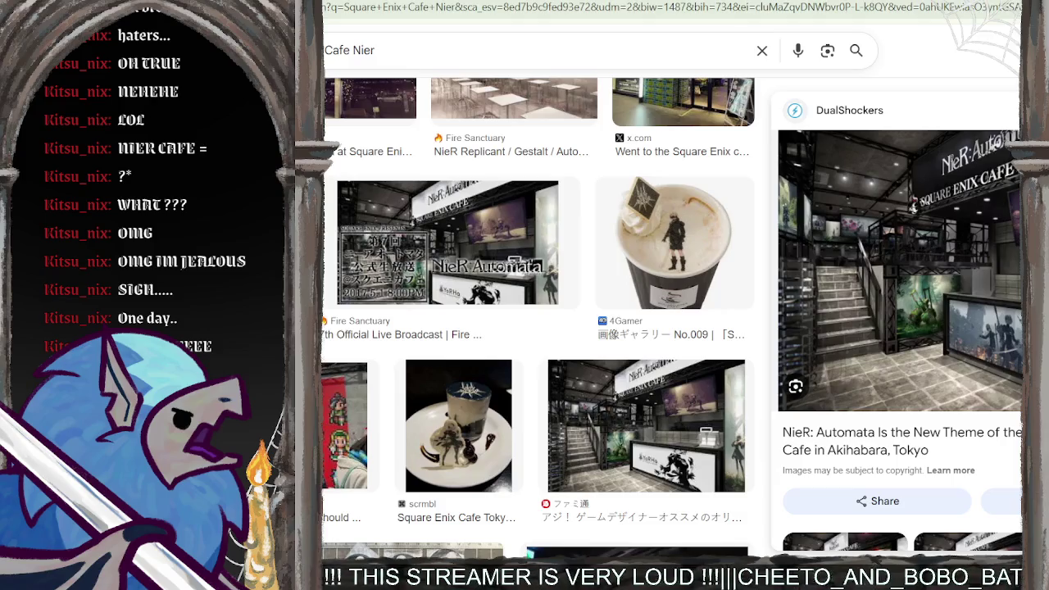
scroll(447, 246, down, 1)
scroll(537, 320, down, 2)
scroll(537, 320, down, 2)
scroll(537, 320, down, 1)
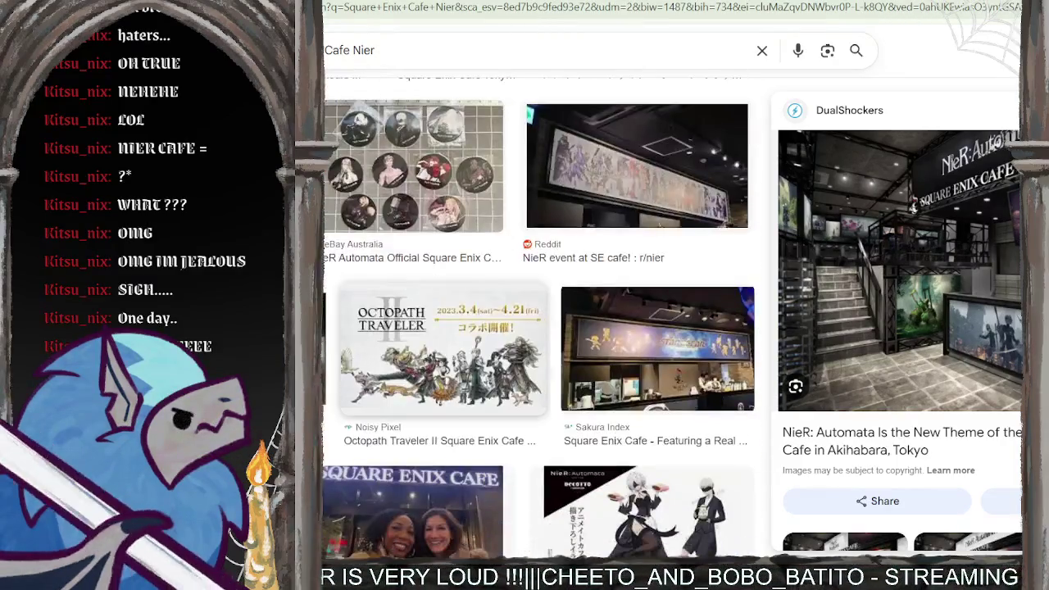
scroll(537, 320, down, 2)
scroll(443, 254, down, 1)
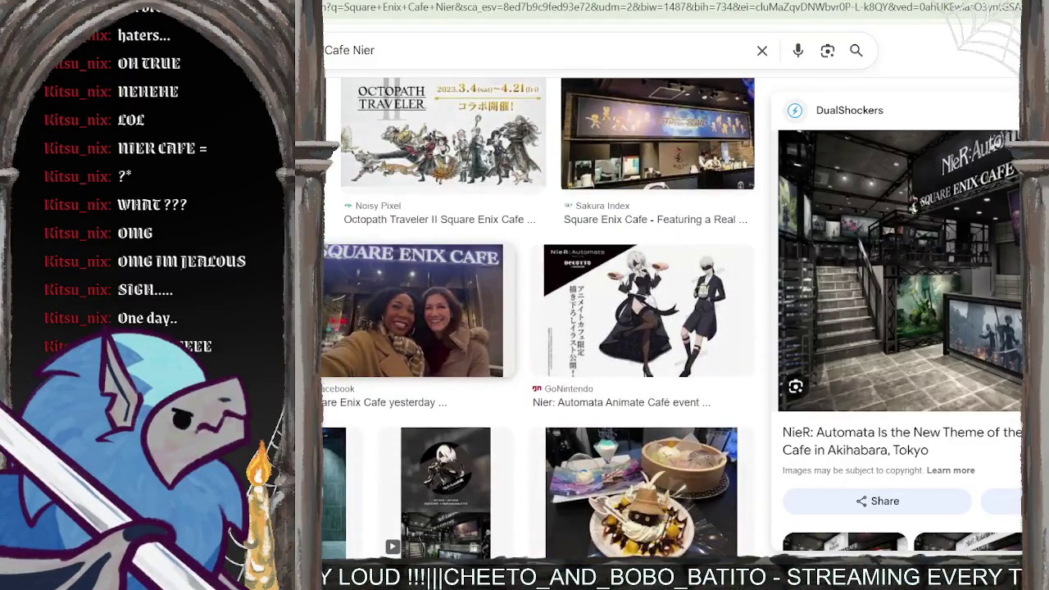
scroll(443, 344, down, 2)
scroll(442, 345, down, 1)
scroll(442, 344, down, 1)
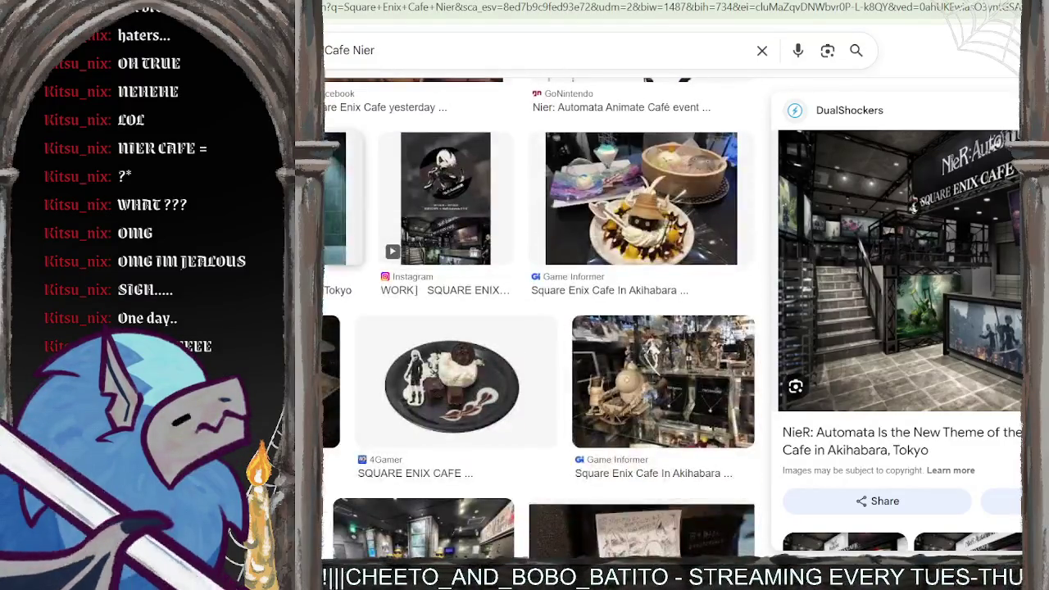
scroll(443, 345, down, 2)
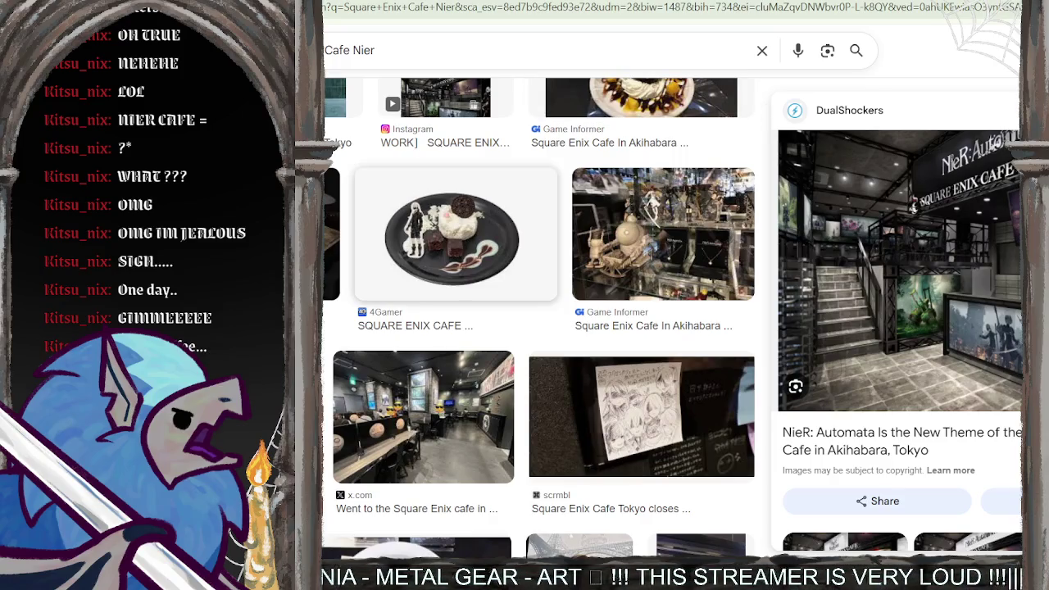
scroll(456, 235, down, 5)
scroll(456, 234, down, 4)
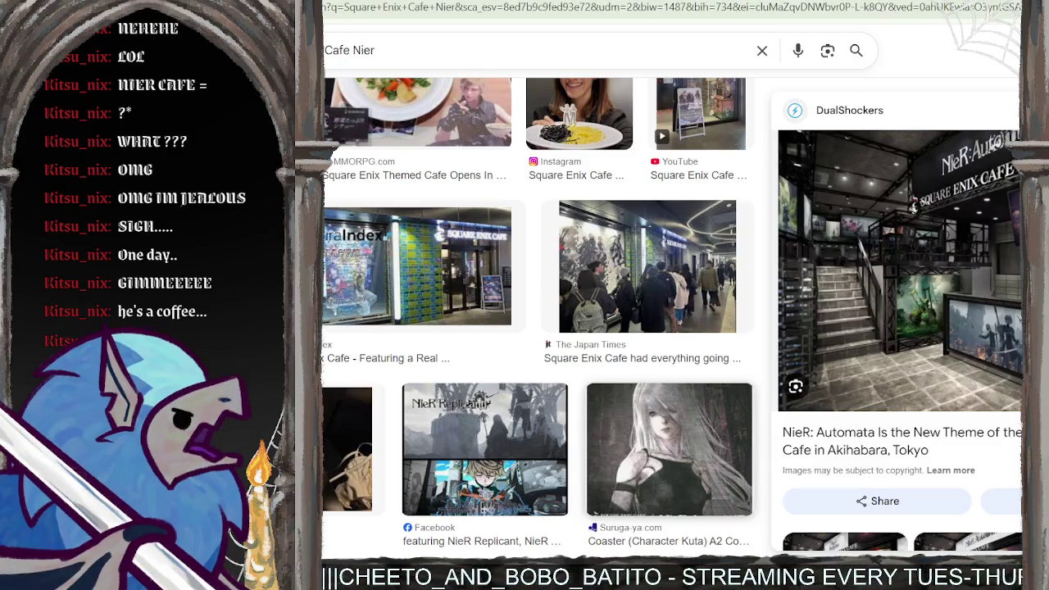
scroll(540, 314, down, 1)
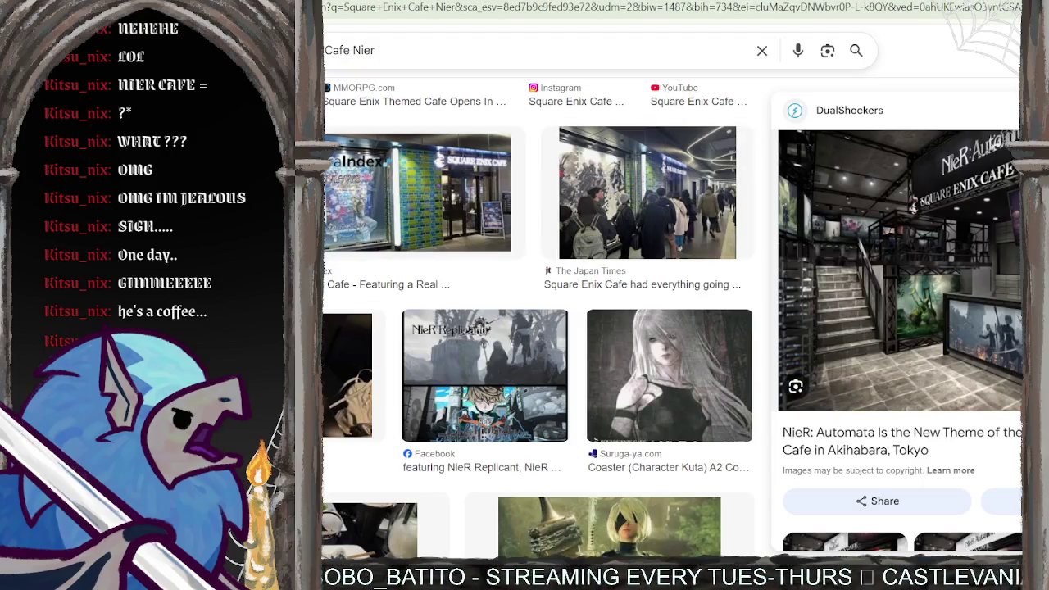
scroll(483, 328, down, 2)
scroll(484, 328, down, 3)
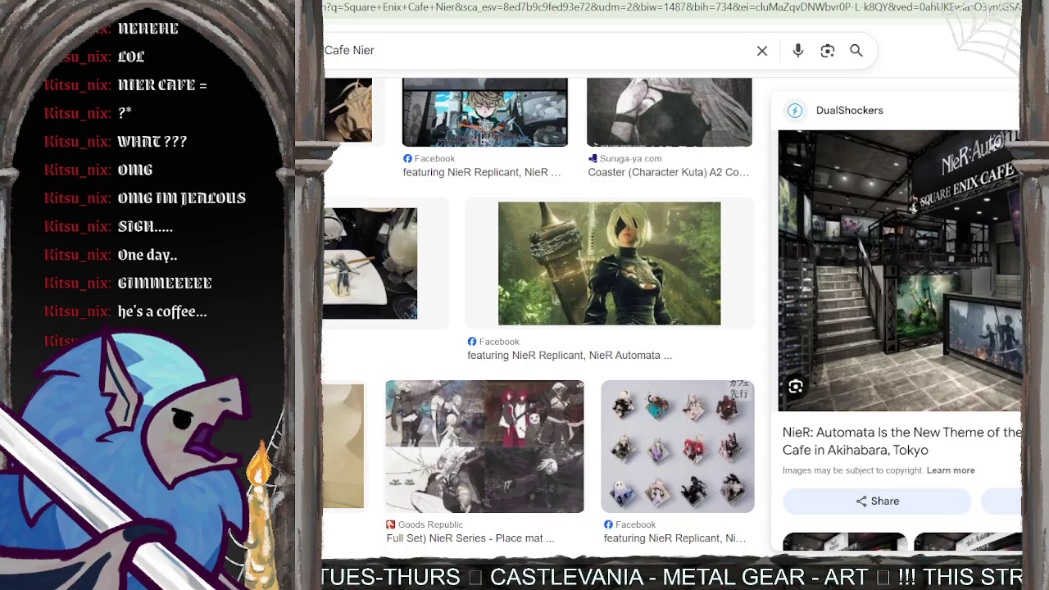
scroll(539, 314, down, 1)
scroll(538, 314, down, 3)
scroll(539, 314, down, 1)
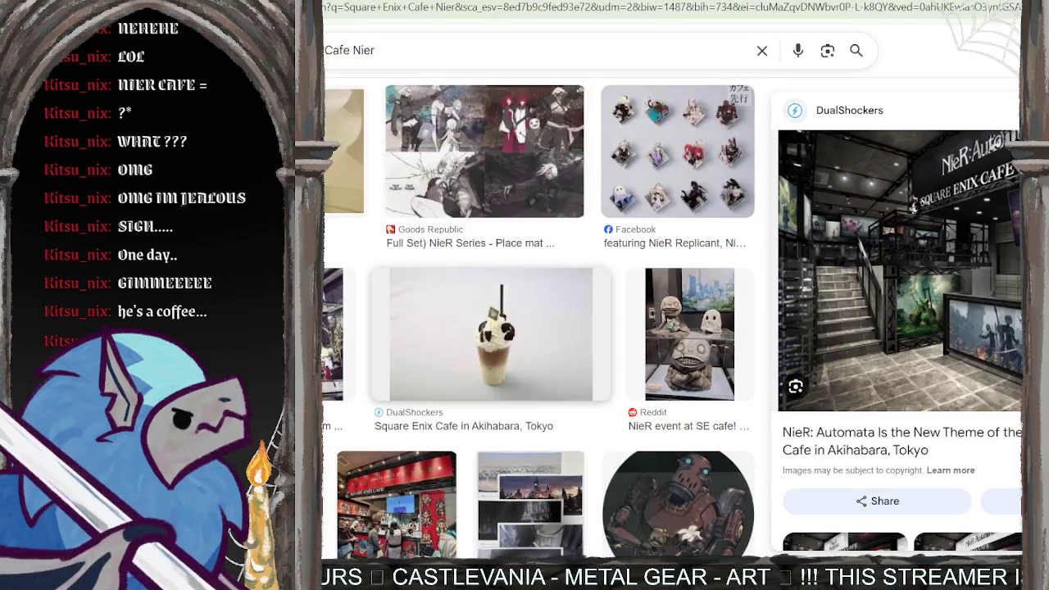
scroll(680, 369, down, 3)
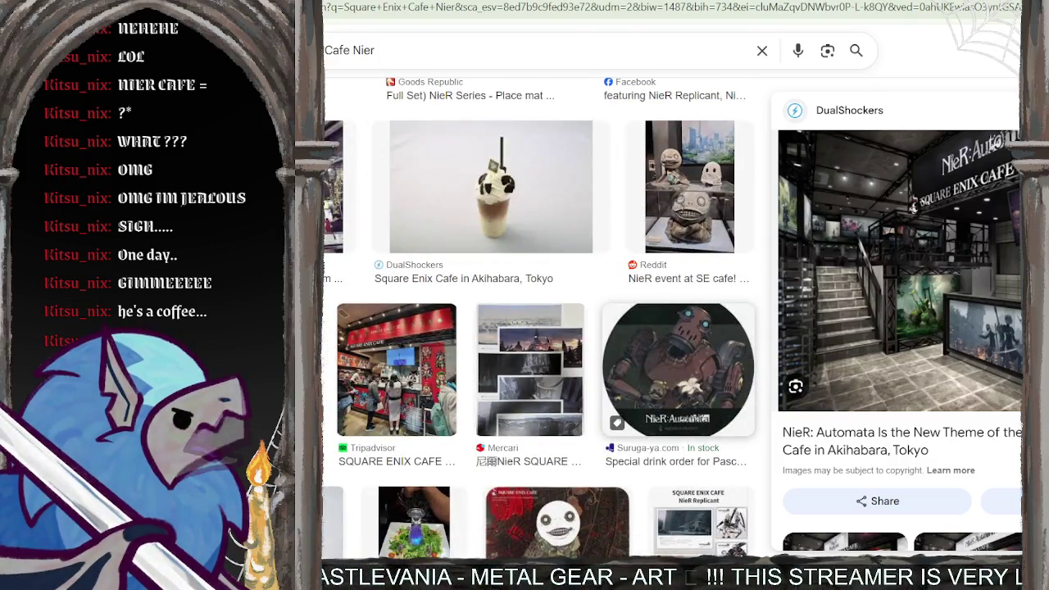
scroll(681, 369, down, 3)
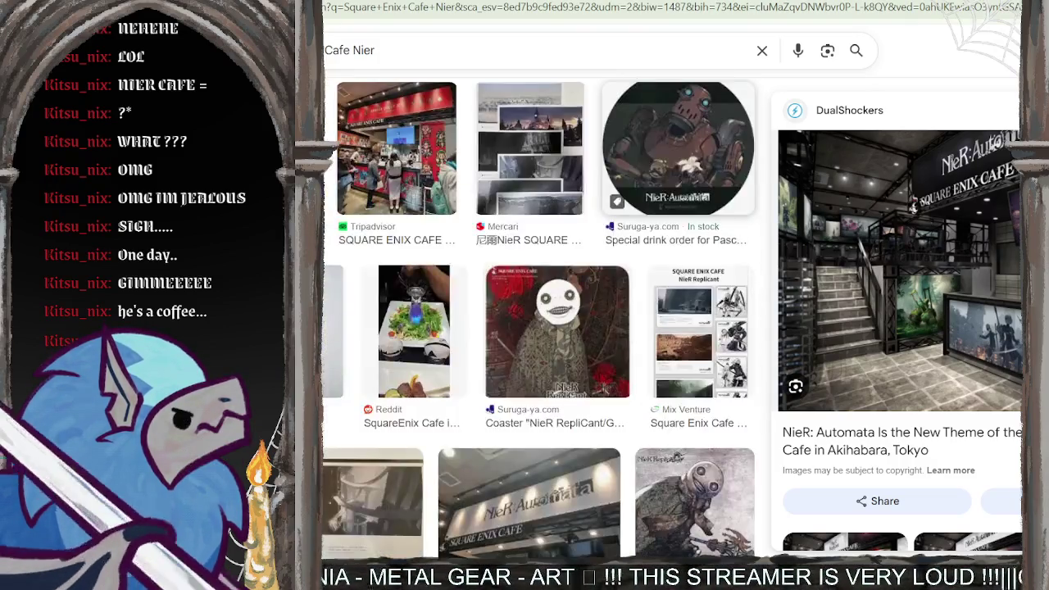
scroll(539, 328, down, 2)
scroll(538, 328, down, 3)
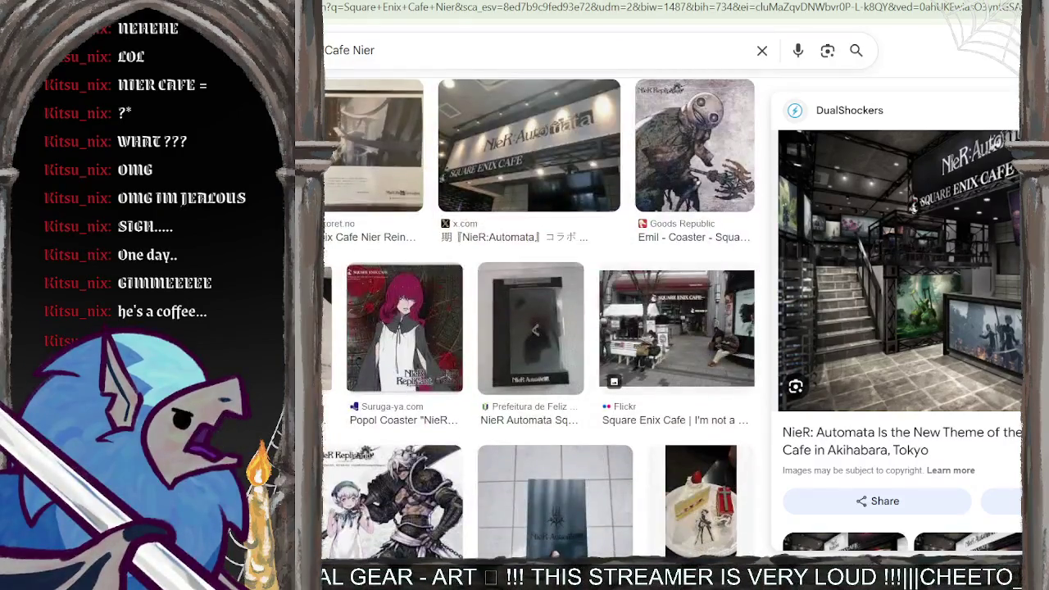
scroll(676, 328, down, 2)
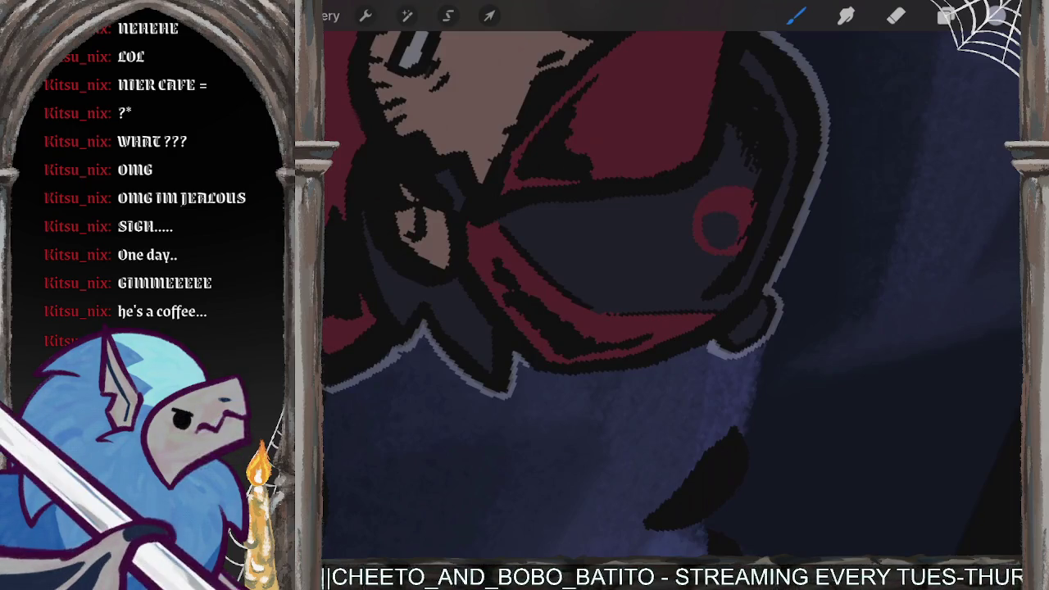
Step: Zoom in on the goggled helmet and draw one light grey stroke along the red visor's lower edge
scroll(673, 292, down, 2)
scroll(672, 291, down, 2)
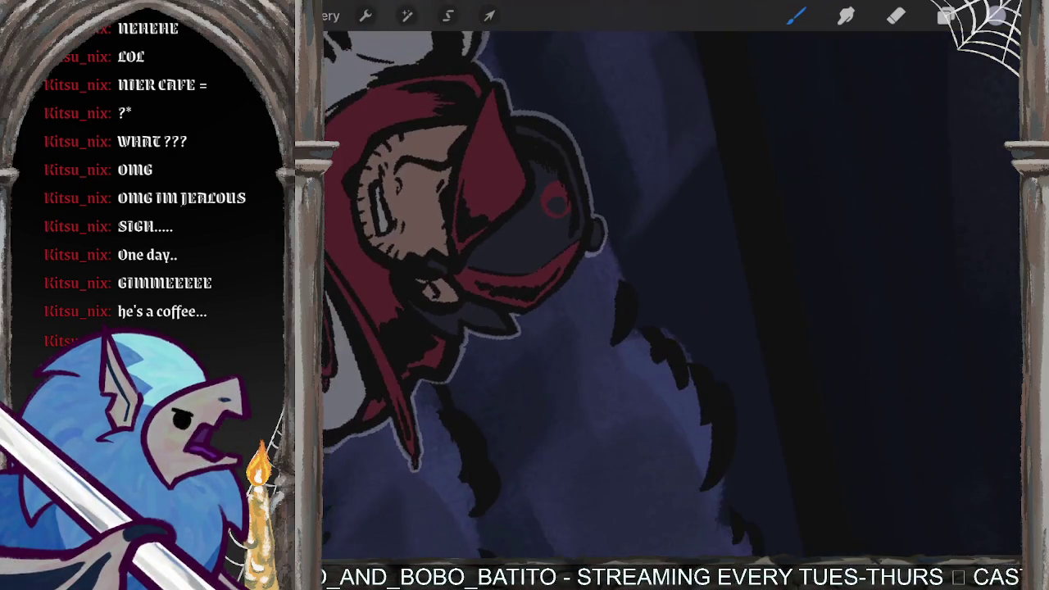
scroll(672, 291, down, 1)
scroll(672, 291, down, 2)
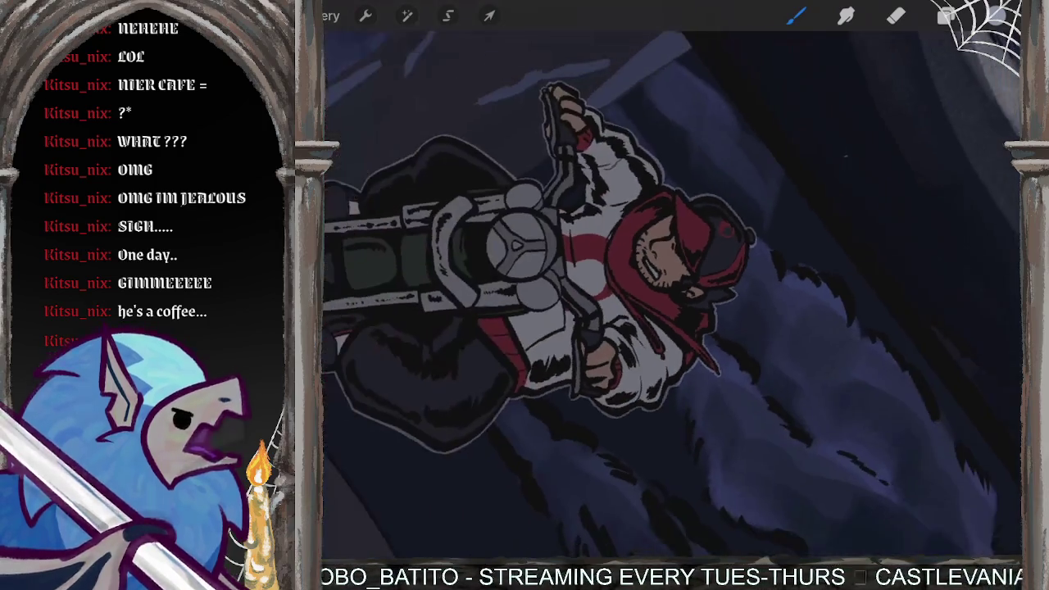
scroll(672, 291, down, 1)
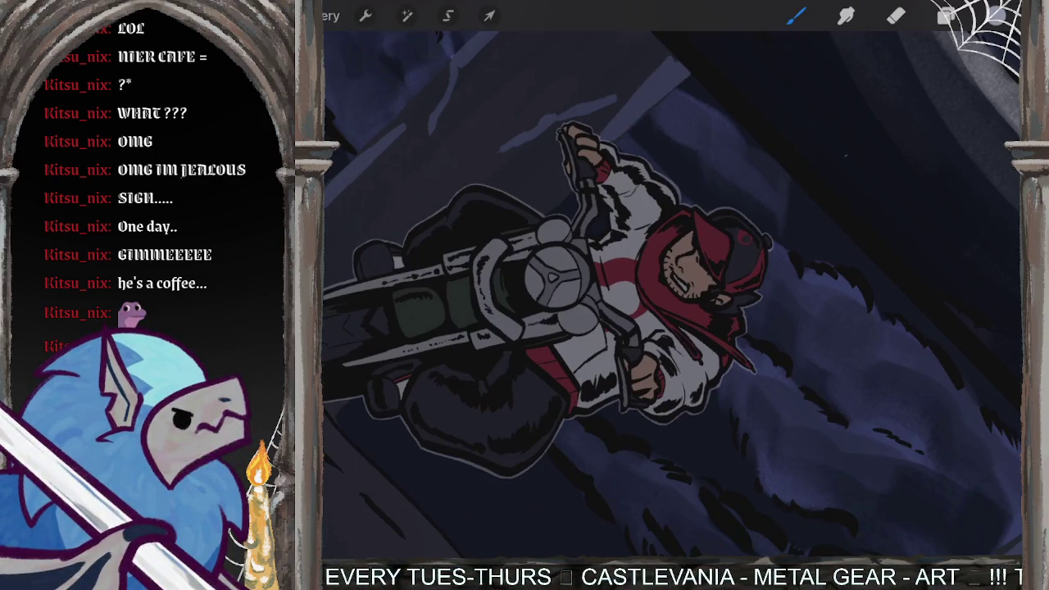
scroll(672, 291, down, 2)
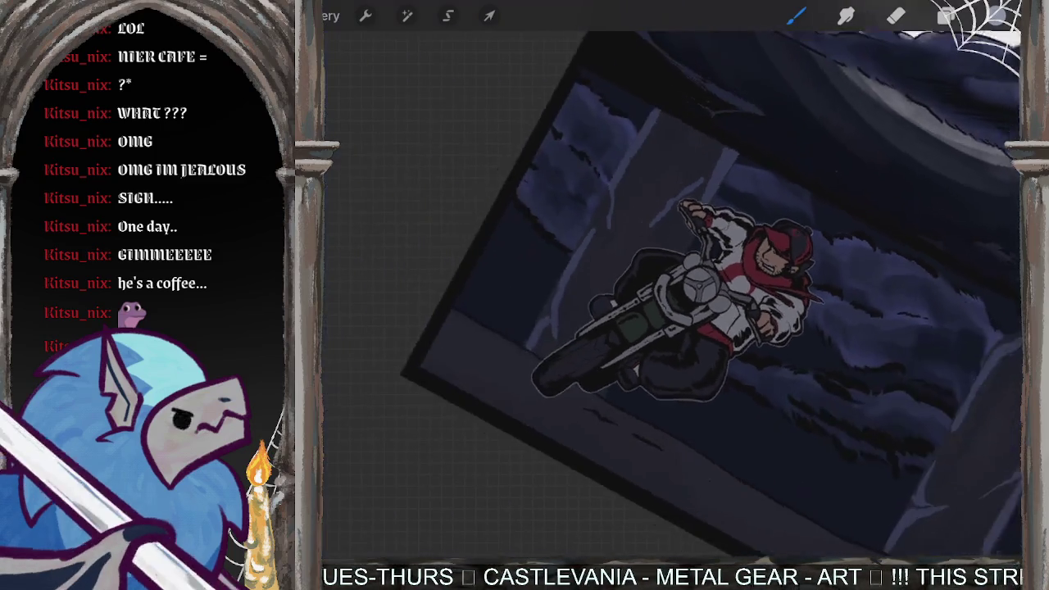
scroll(672, 291, up, 2)
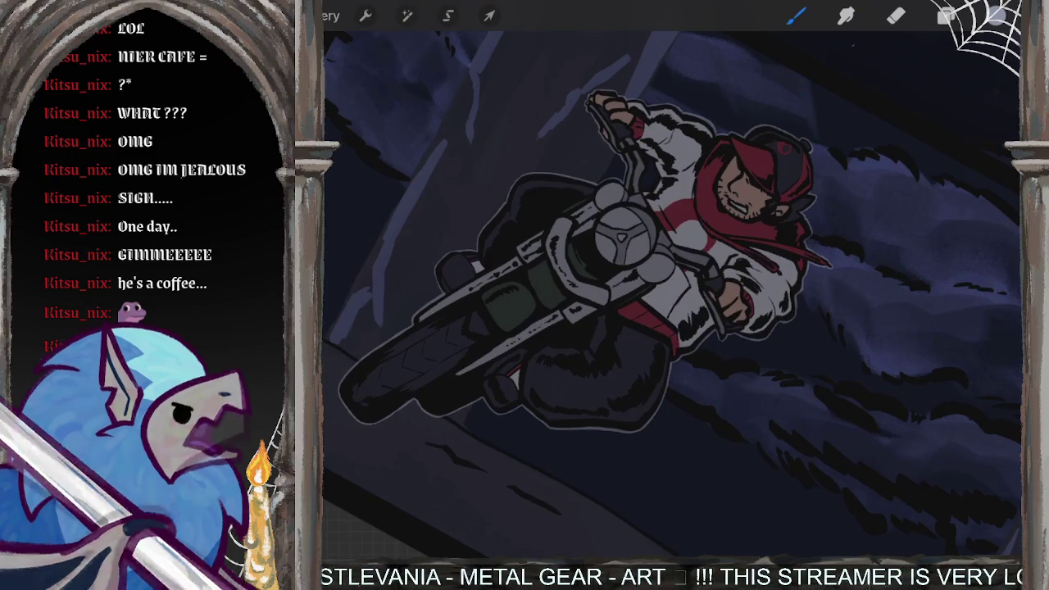
scroll(820, 197, up, 3)
scroll(820, 196, up, 2)
scroll(623, 148, up, 2)
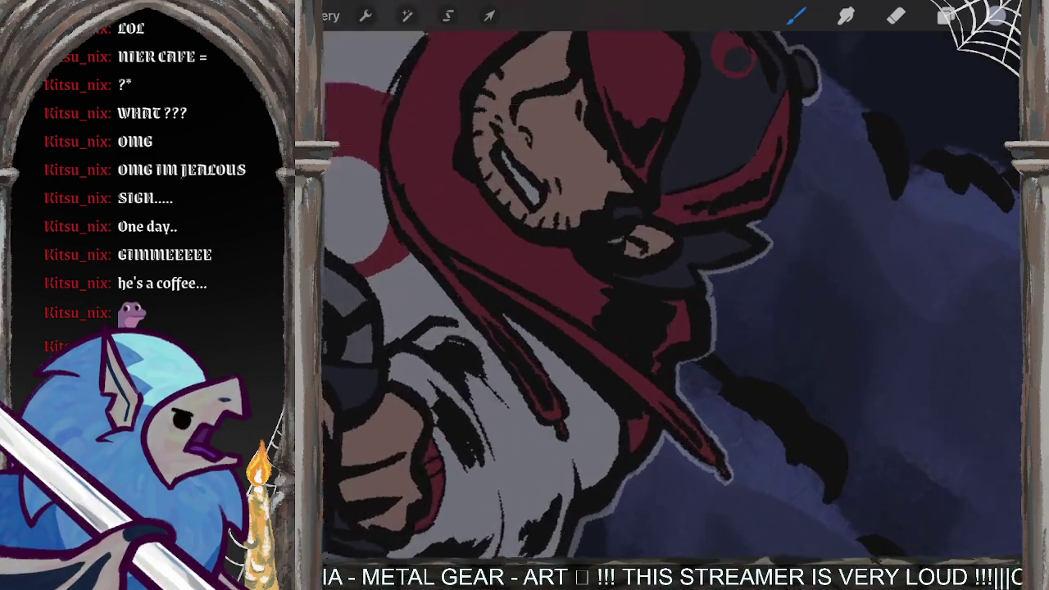
scroll(623, 148, up, 2)
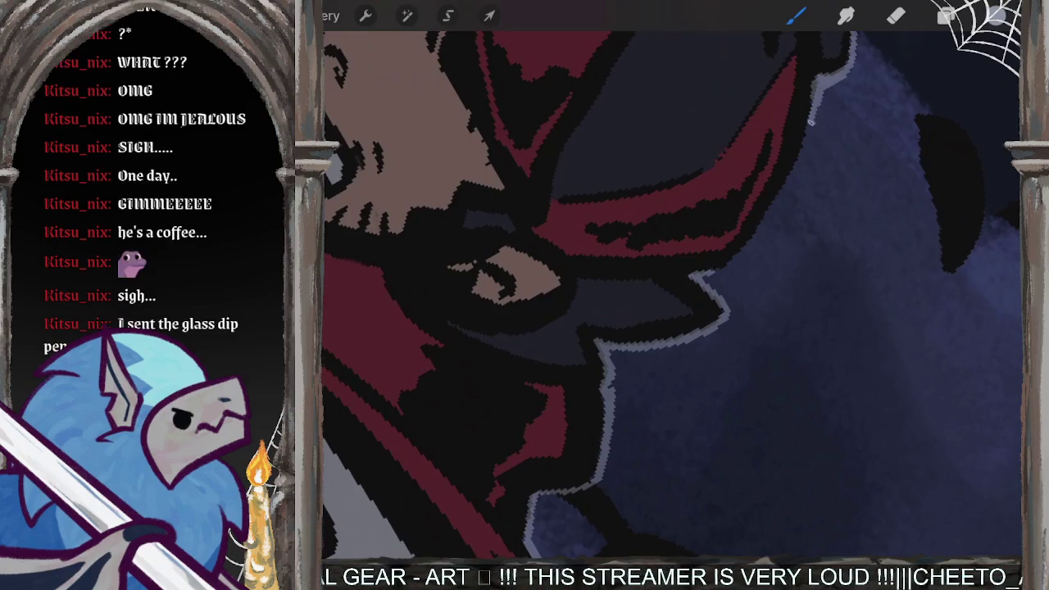
scroll(656, 246, up, 2)
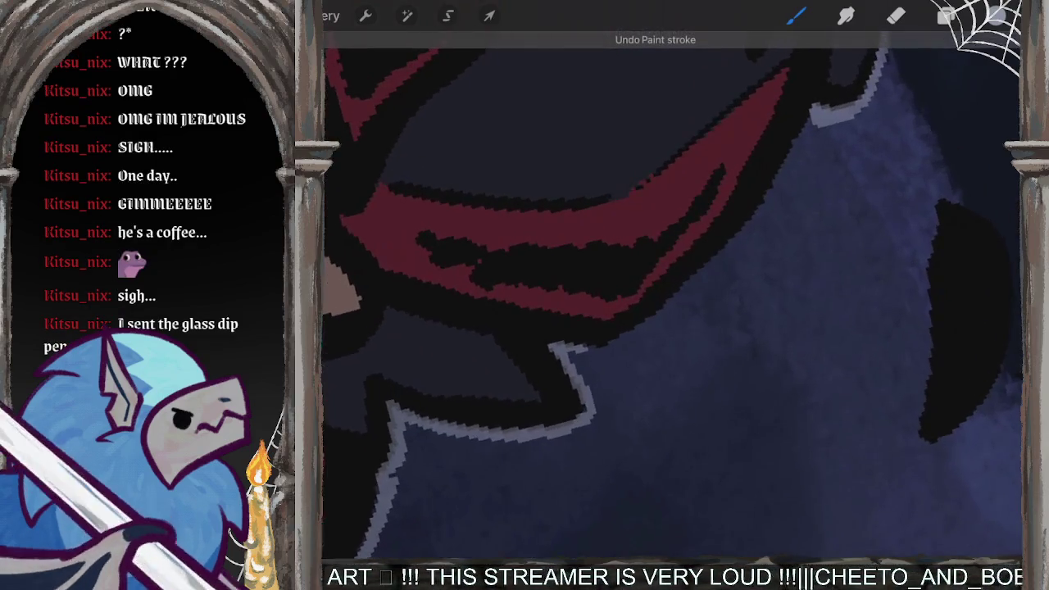
mouse_move(817, 114)
mouse_down()
mouse_move(706, 267)
mouse_move(619, 343)
mouse_move(559, 347)
mouse_up()
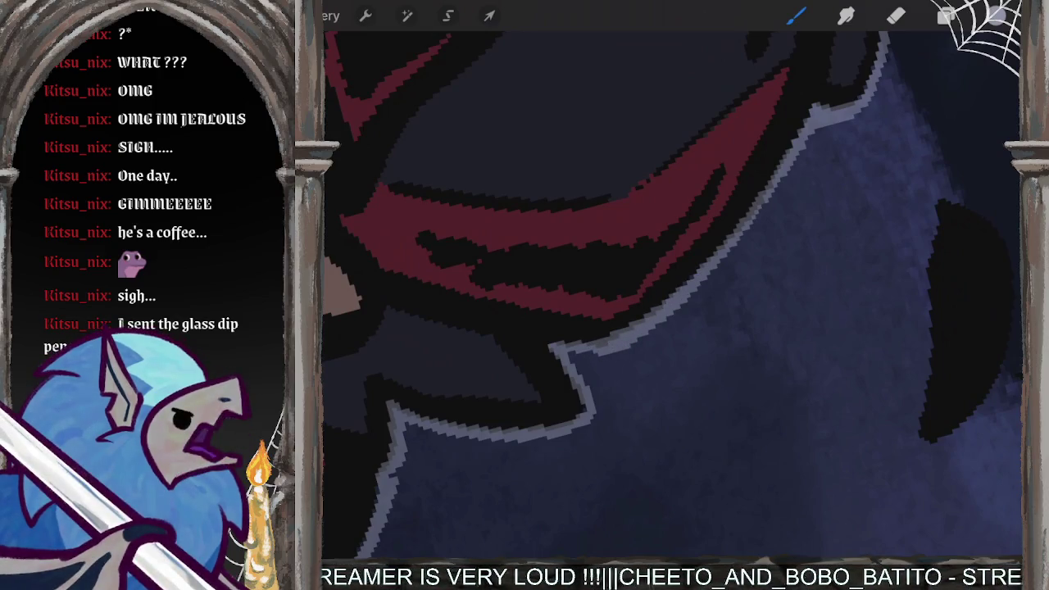
scroll(672, 295, down, 5)
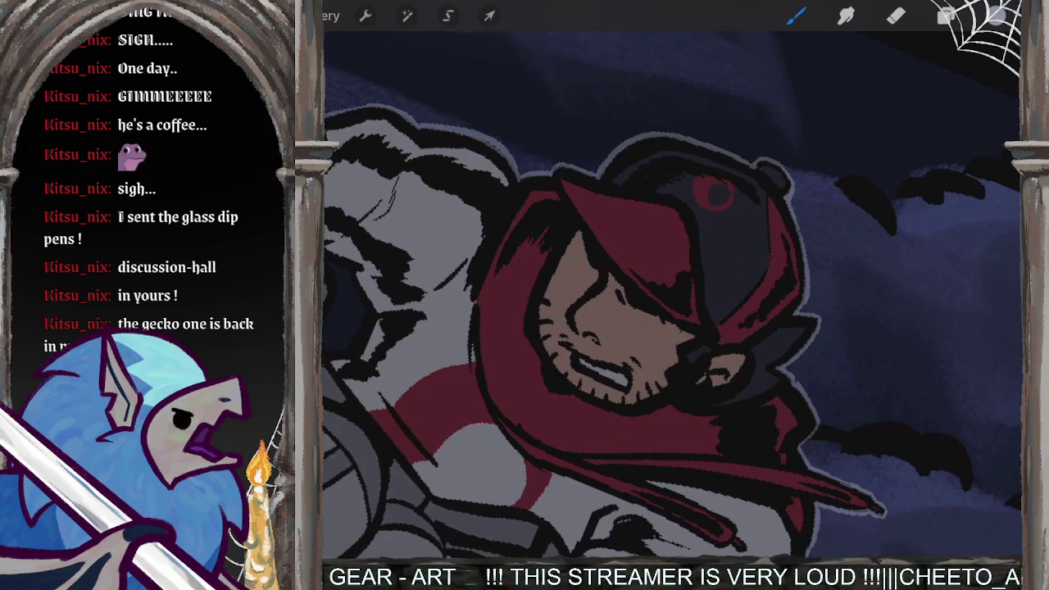
scroll(670, 296, down, 2)
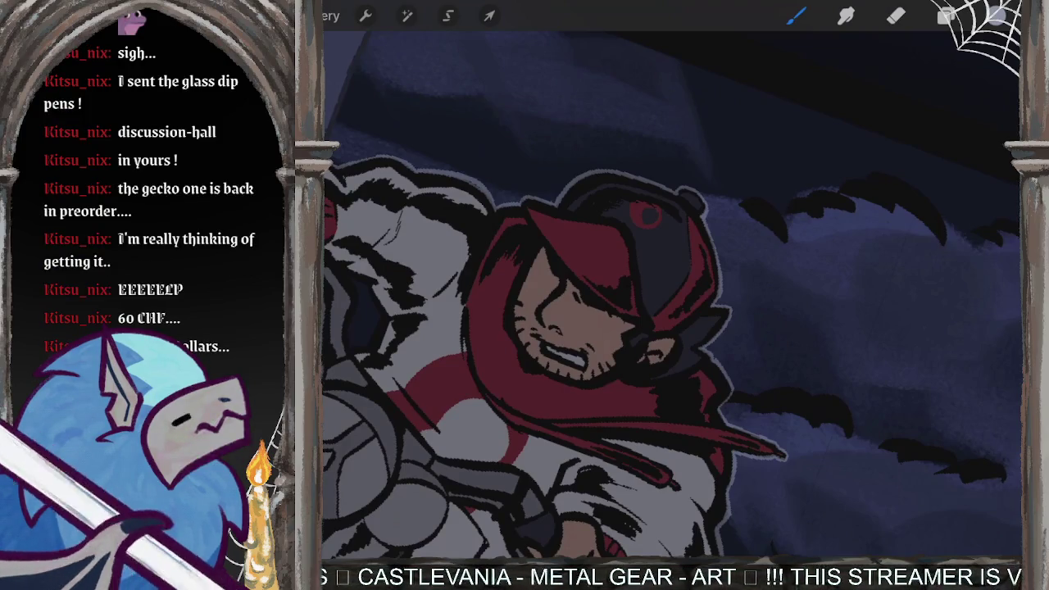
scroll(672, 295, down, 3)
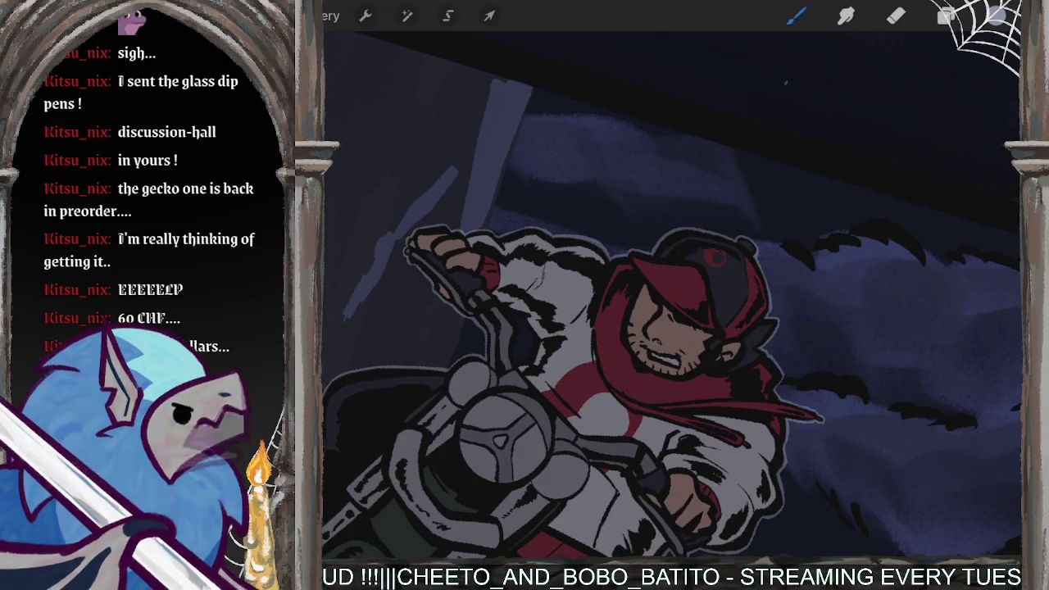
scroll(672, 295, down, 2)
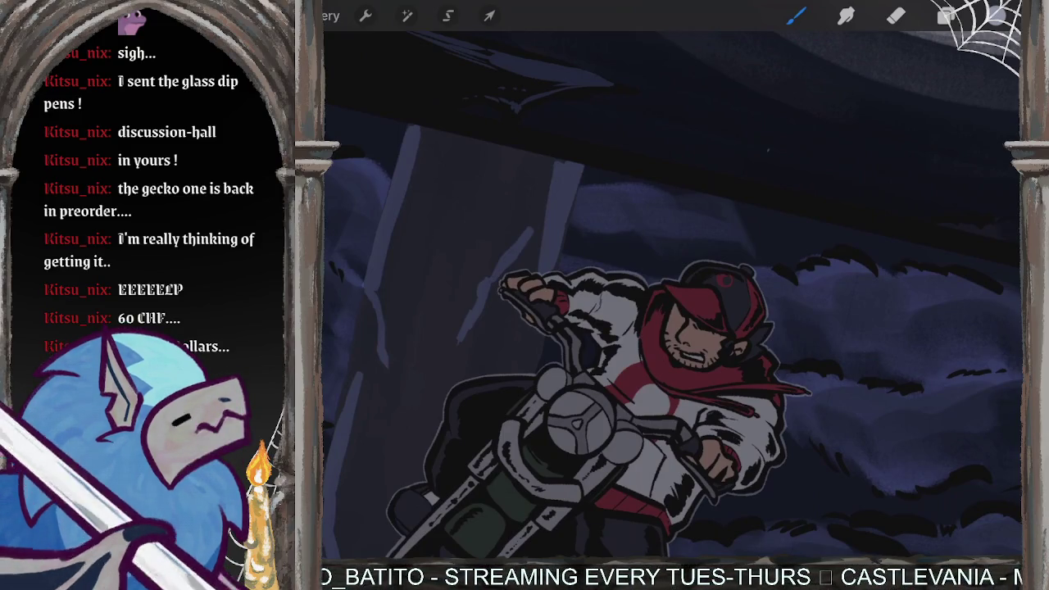
scroll(672, 295, down, 3)
scroll(672, 295, down, 2)
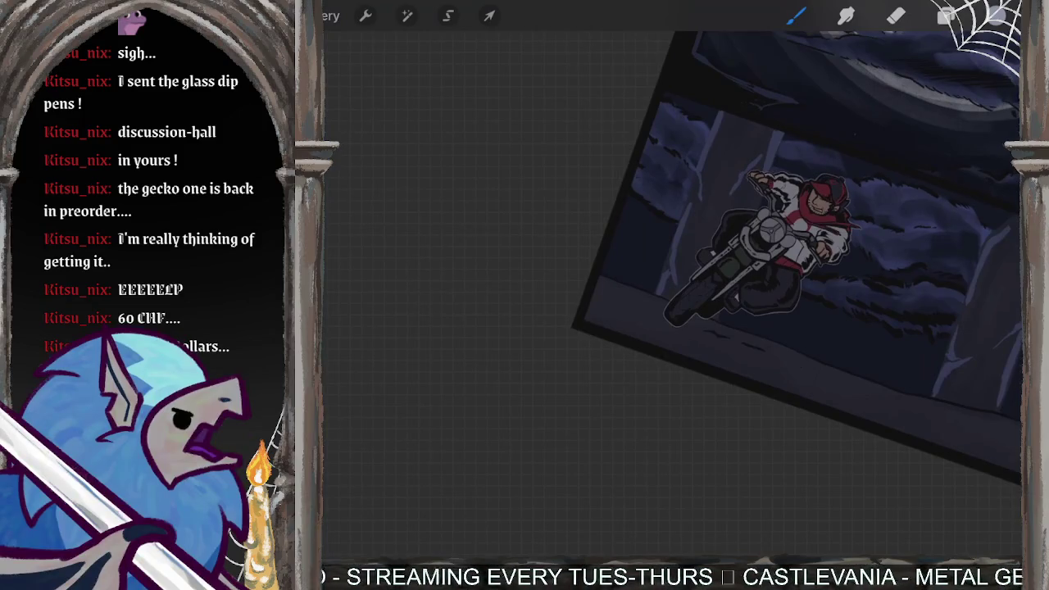
Step: Make Layer 6's dark pillars visible on the canvas
scroll(738, 263, down, 3)
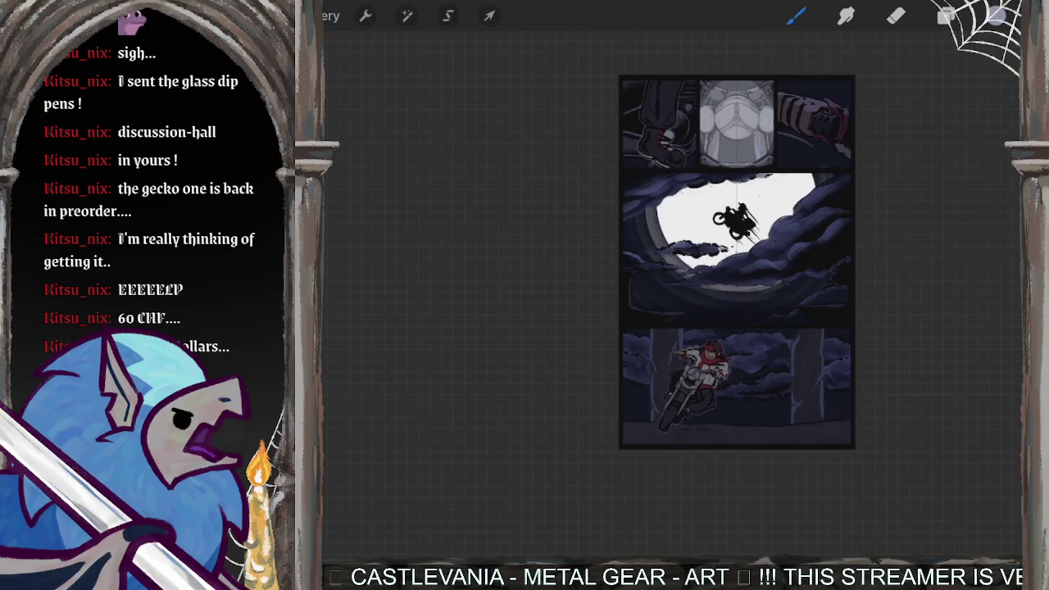
scroll(738, 377, up, 5)
click(947, 15)
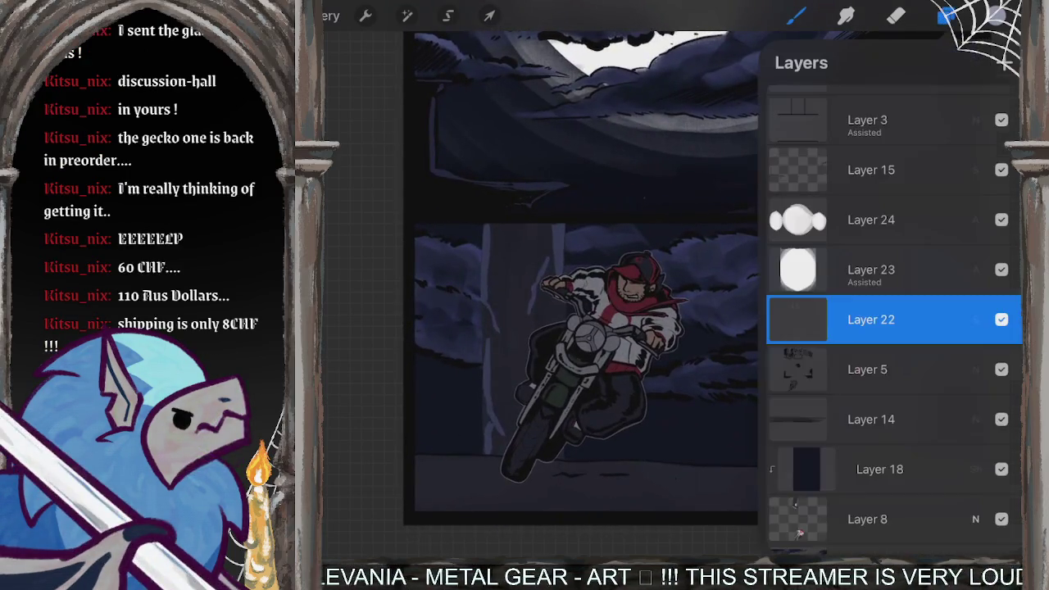
scroll(893, 328, down, 5)
scroll(894, 319, up, 1)
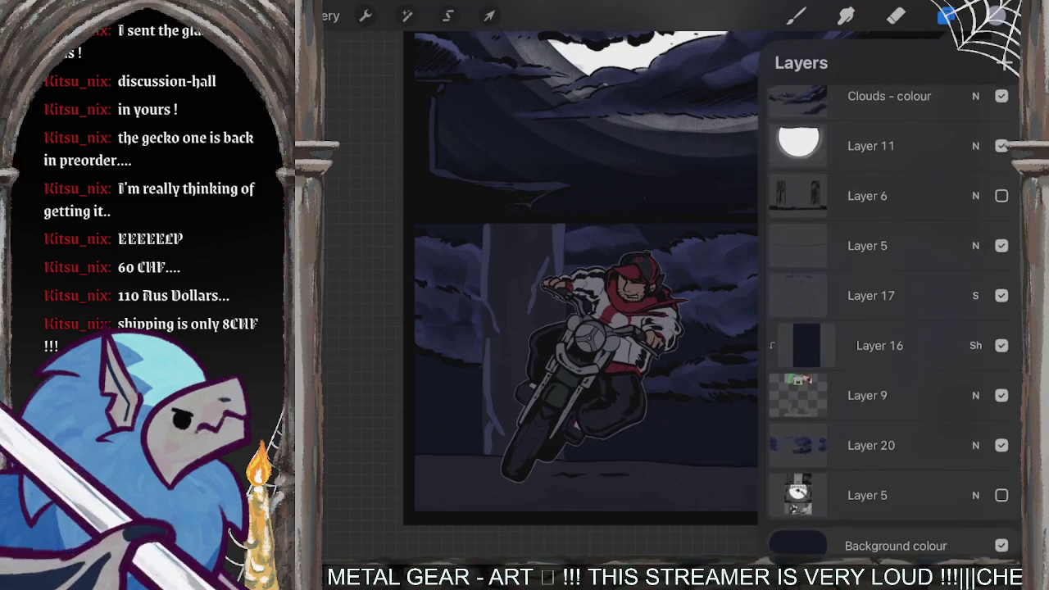
scroll(894, 320, up, 1)
click(1002, 230)
click(1002, 230)
click(1002, 230)
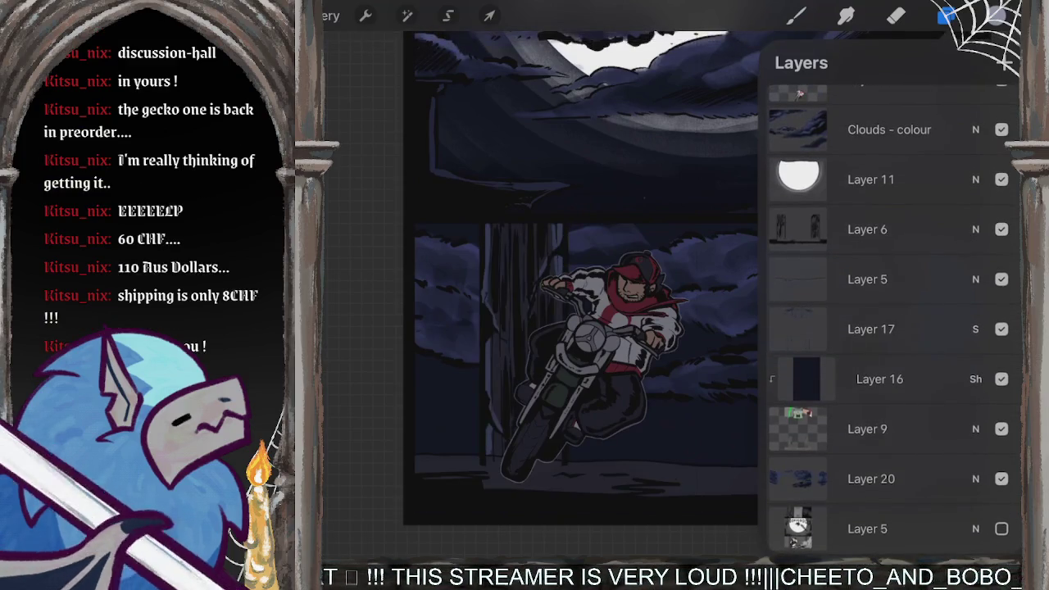
Step: Select Layer 15, add a new empty Layer 21 above it, and enable freehand selection
scroll(894, 328, up, 3)
scroll(894, 319, up, 1)
scroll(893, 320, up, 3)
scroll(893, 319, up, 1)
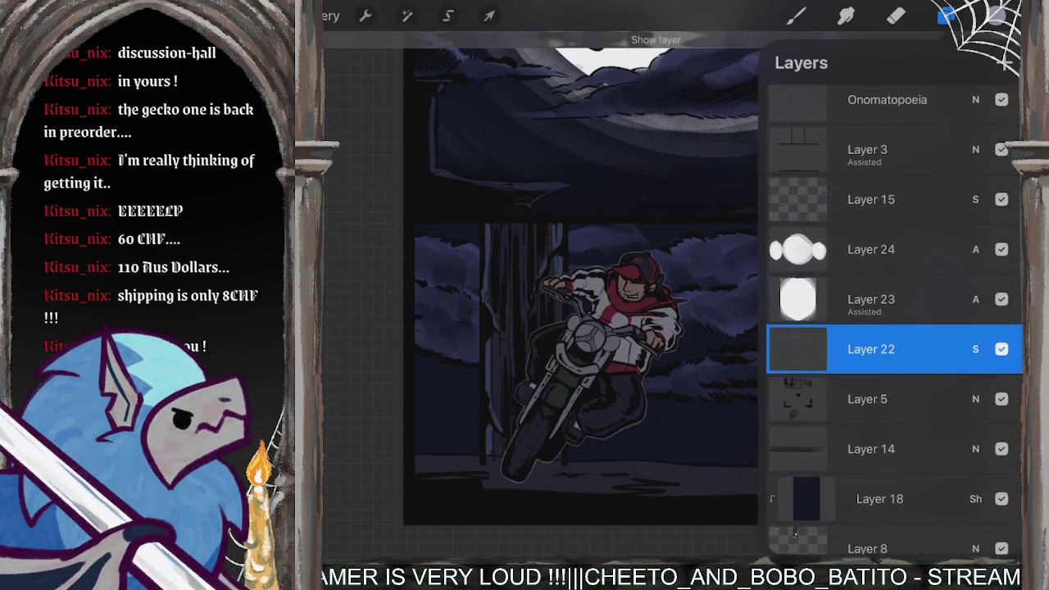
scroll(894, 328, up, 1)
scroll(893, 328, up, 1)
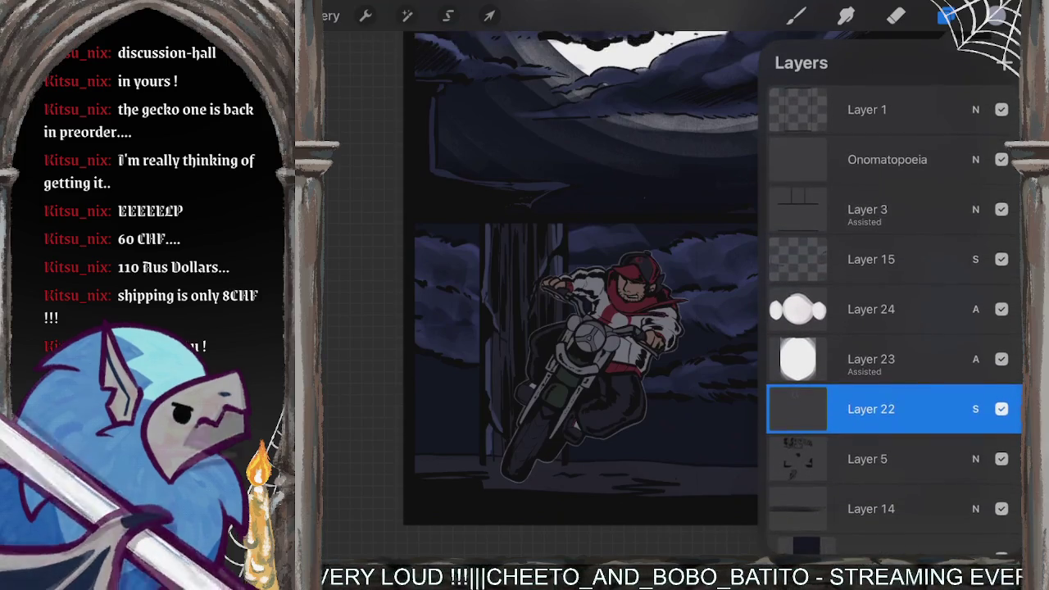
click(870, 309)
click(1002, 259)
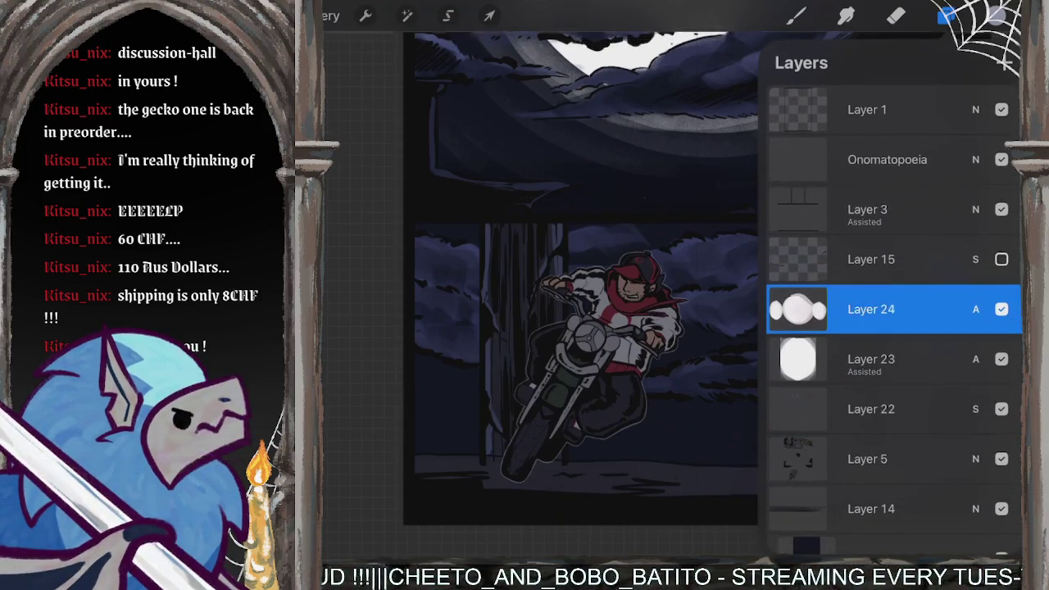
click(1002, 259)
click(871, 259)
click(1005, 63)
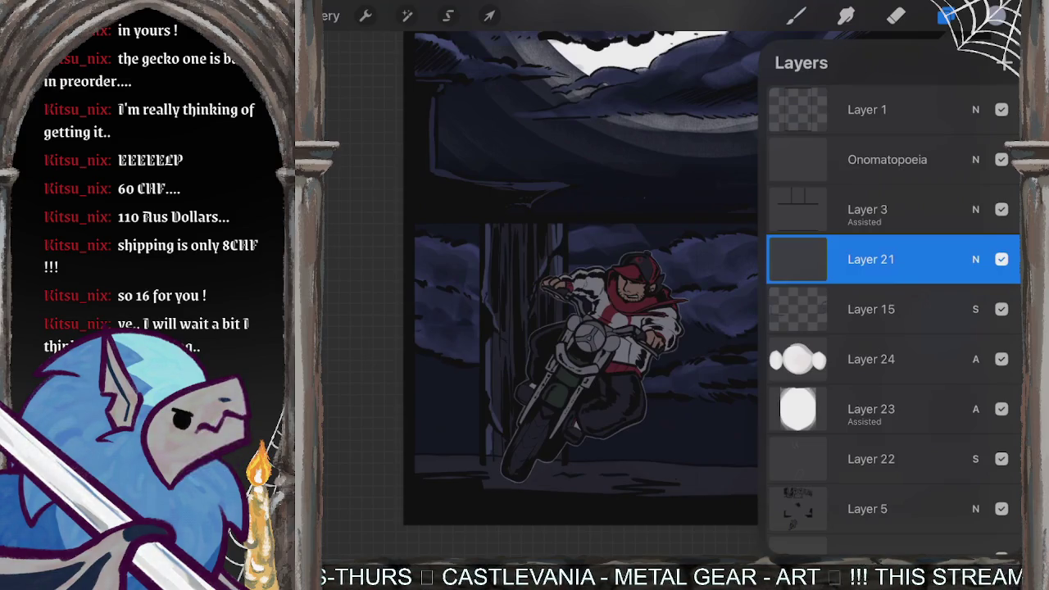
click(448, 16)
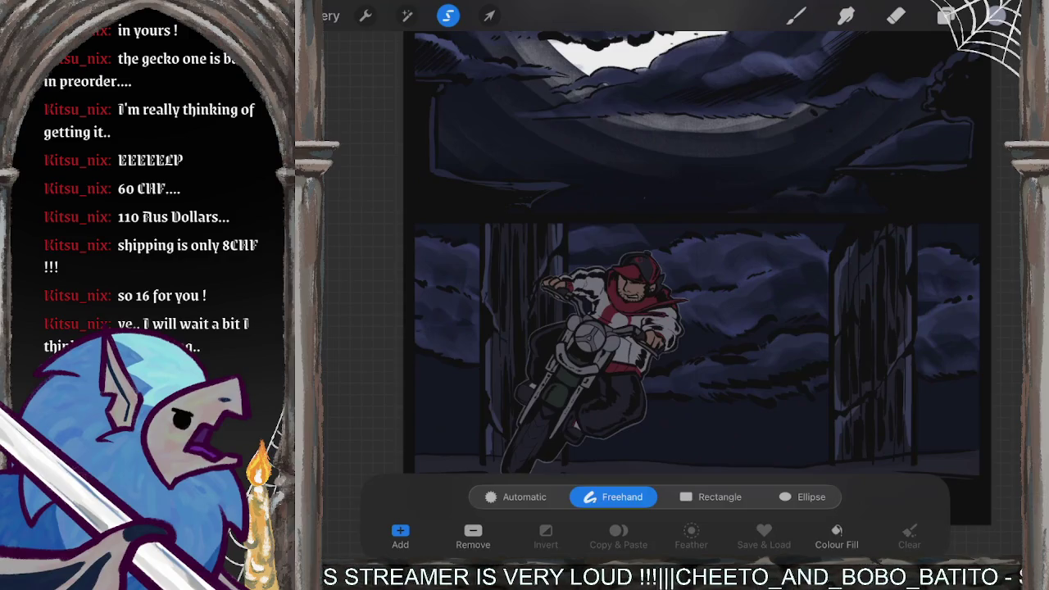
Step: Choose a Comics-set brush, try a white test stroke and undo it, then bring up colours
click(795, 15)
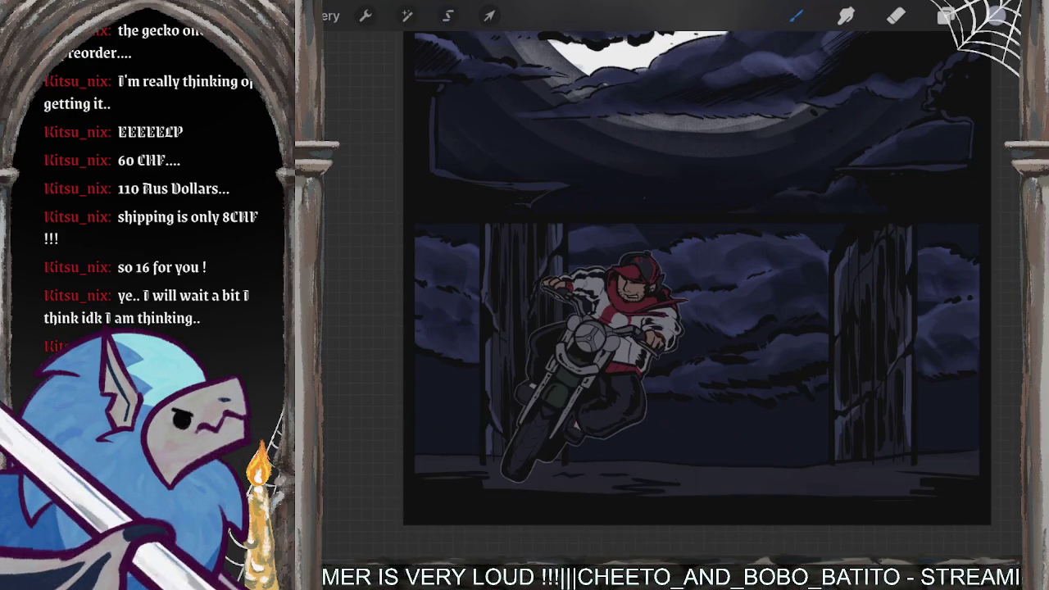
click(795, 16)
click(795, 16)
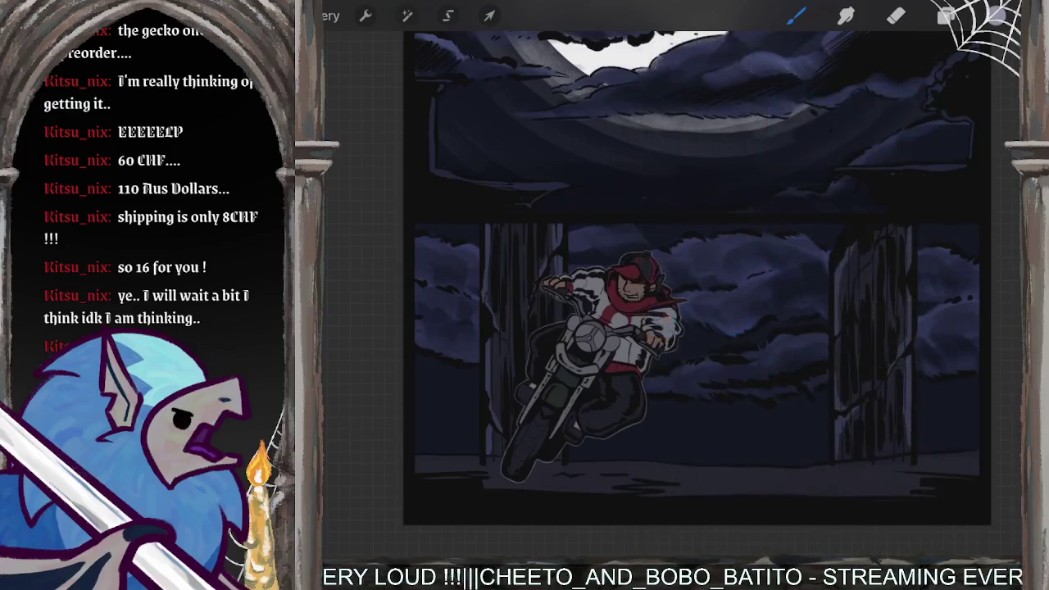
drag(484, 467, 606, 398)
key(ctrl+z)
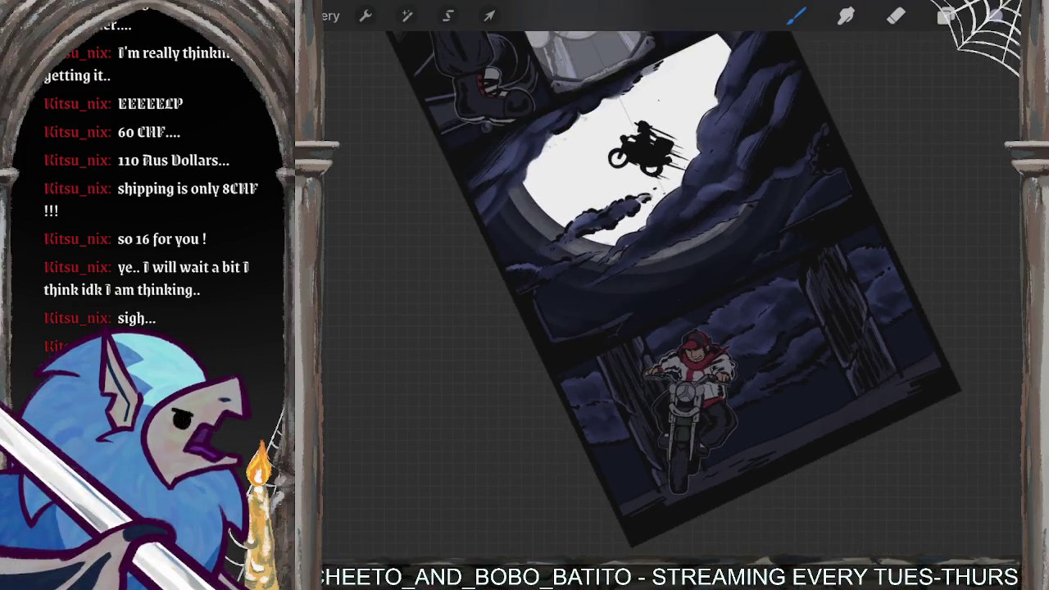
click(996, 15)
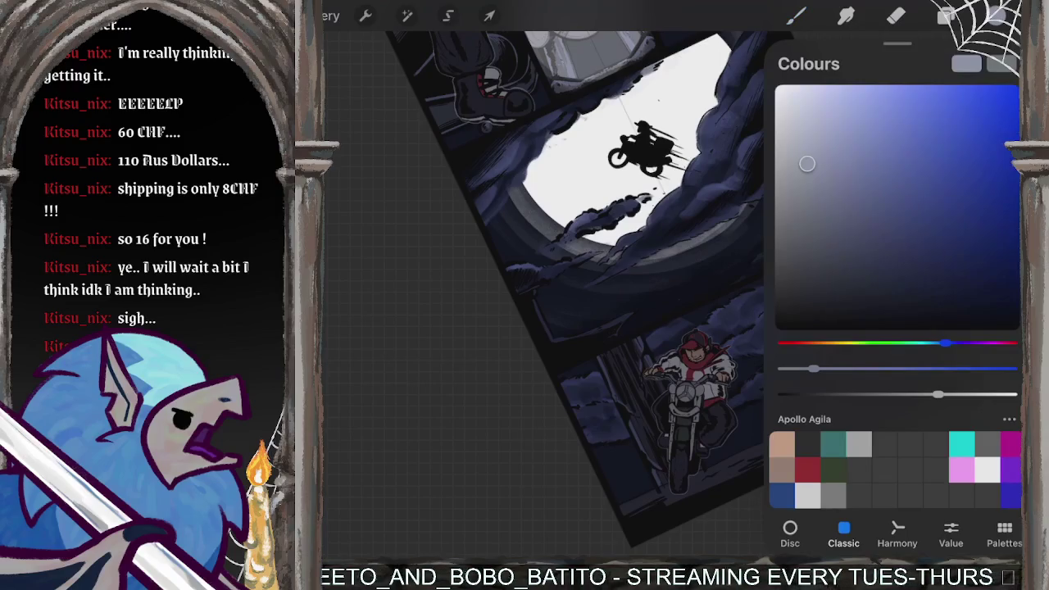
Step: Pick a near-white colour in the Classic picker and test strokes by the motorcycle, undoing them
drag(783, 153, 775, 144)
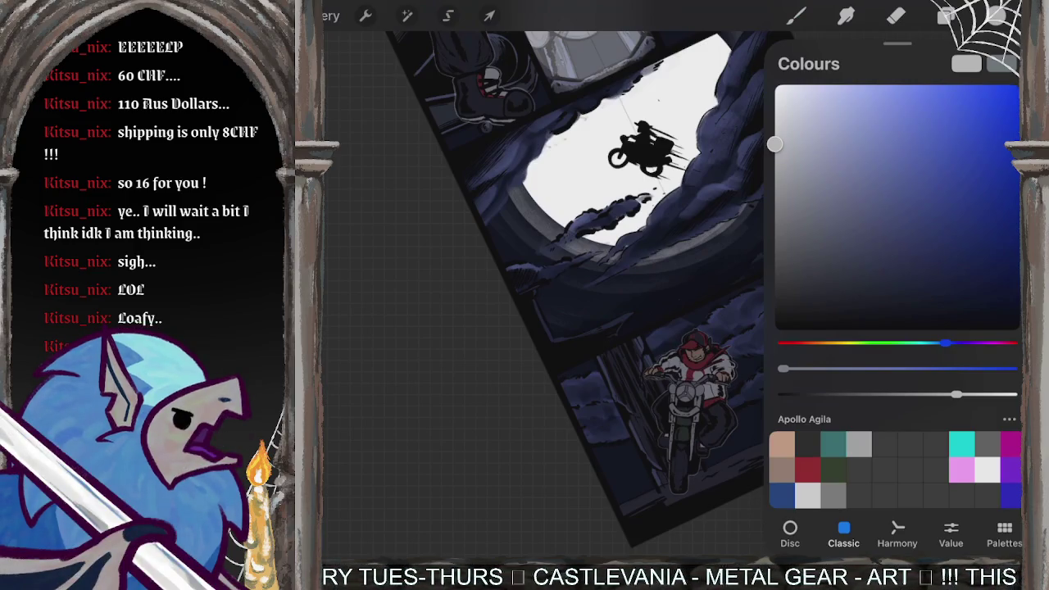
scroll(672, 296, up, 3)
scroll(672, 296, up, 3)
scroll(525, 328, down, 1)
drag(459, 520, 555, 403)
drag(525, 459, 598, 406)
key(ctrl+z)
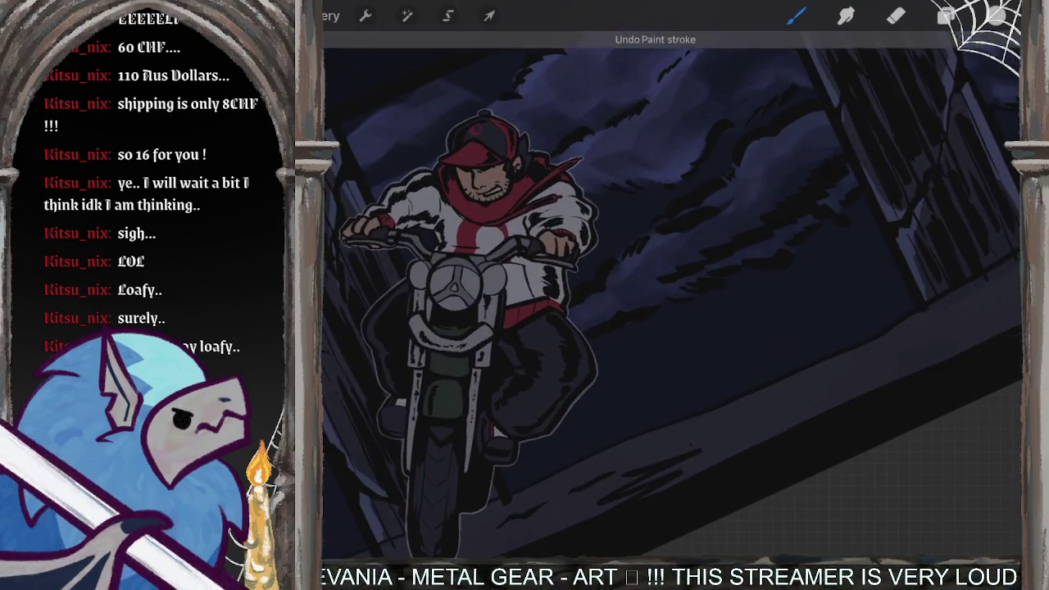
Step: Try two white zigzag strokes at the front wheel and undo both
scroll(493, 421, up, 1)
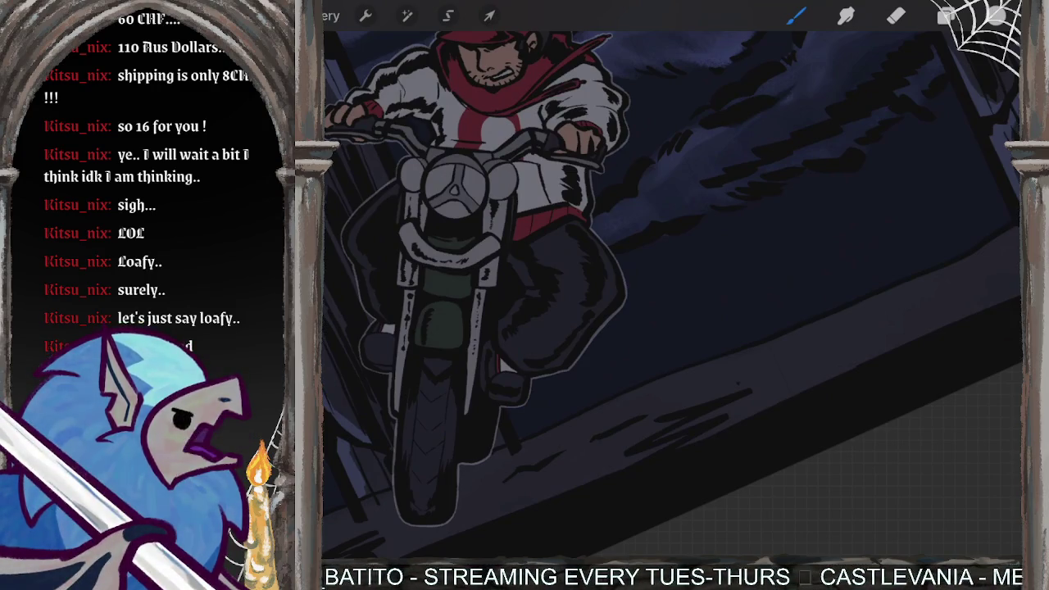
mouse_move(443, 513)
mouse_down()
mouse_move(498, 412)
mouse_move(518, 423)
mouse_up()
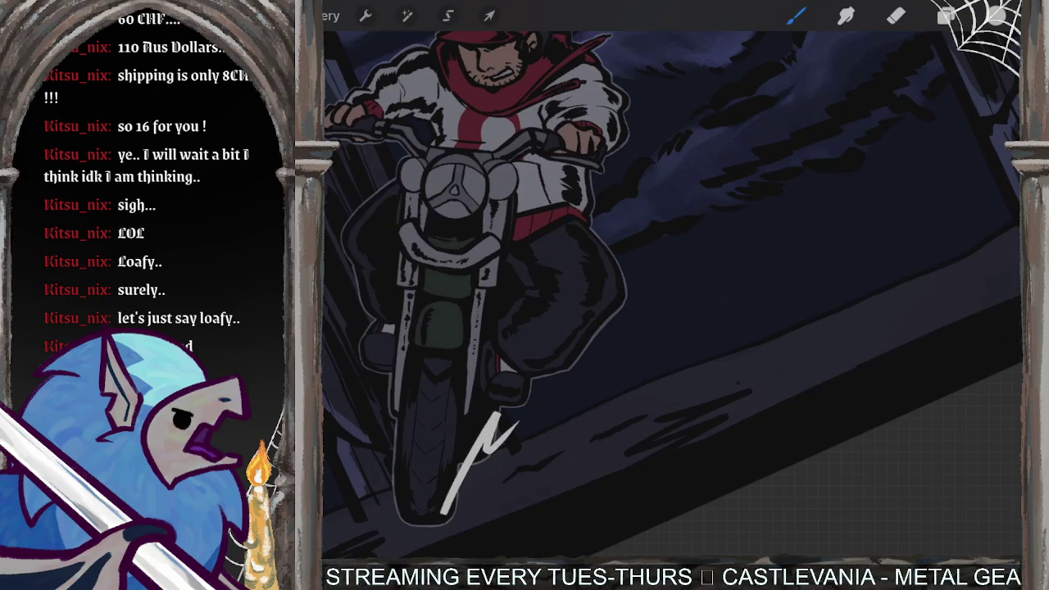
key(ctrl+z)
scroll(673, 295, down, 3)
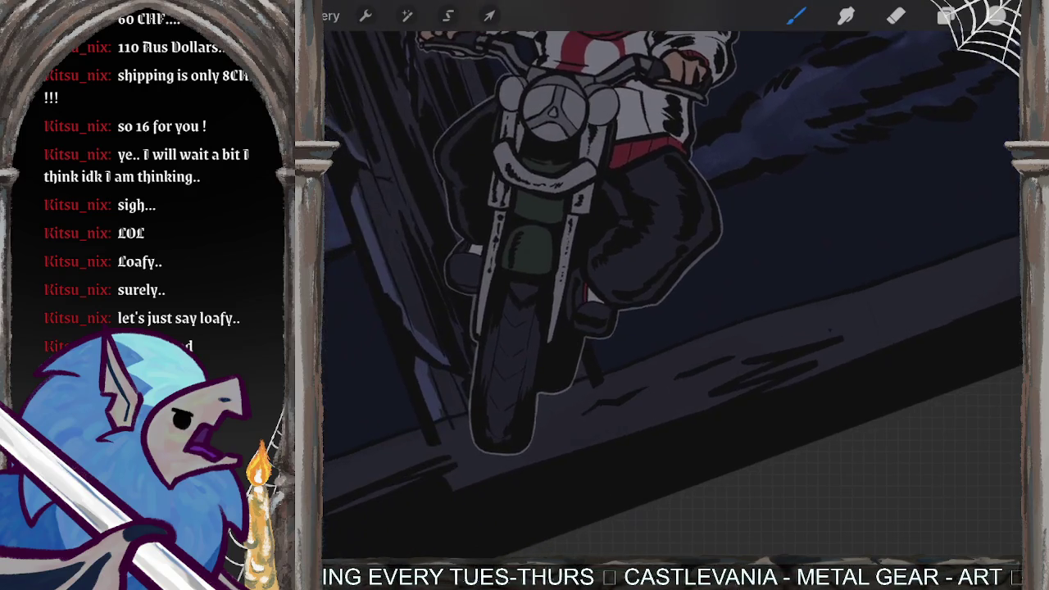
mouse_move(516, 450)
mouse_down()
mouse_move(589, 371)
mouse_move(664, 333)
mouse_move(693, 333)
mouse_up()
key(ctrl+z)
scroll(525, 328, up, 3)
Step: Outline jagged spark lines converging on the front wheel and ColorDrop them light grey
mouse_move(502, 415)
mouse_down()
mouse_move(494, 424)
mouse_move(609, 296)
mouse_move(797, 202)
mouse_move(623, 349)
mouse_up()
drag(743, 296, 497, 422)
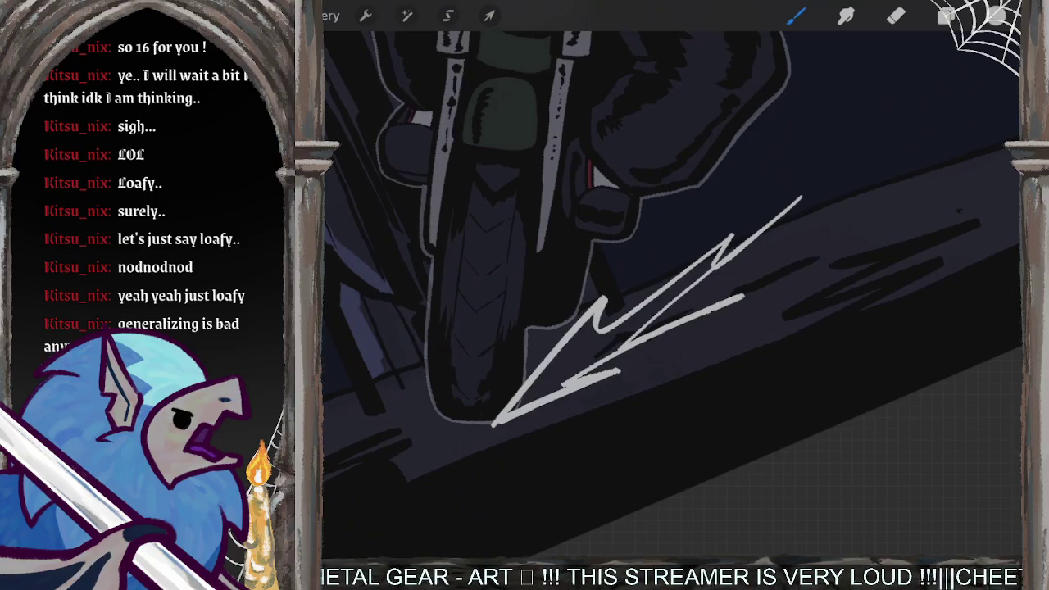
mouse_move(672, 295)
mouse_down()
mouse_move(623, 230)
mouse_move(656, 270)
mouse_up()
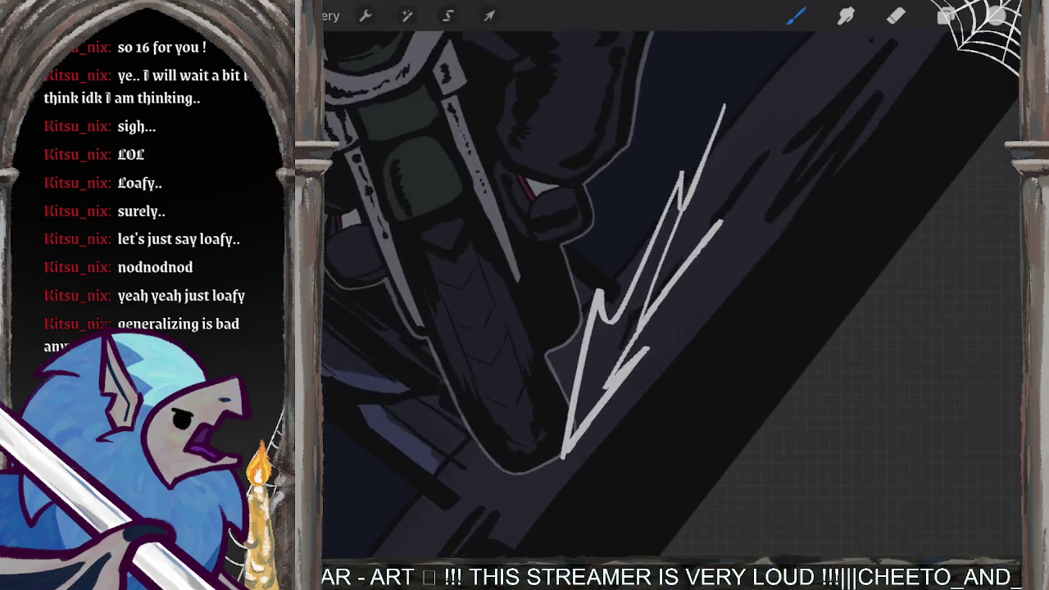
mouse_move(722, 269)
mouse_down()
mouse_move(619, 351)
mouse_move(688, 301)
mouse_move(598, 398)
mouse_up()
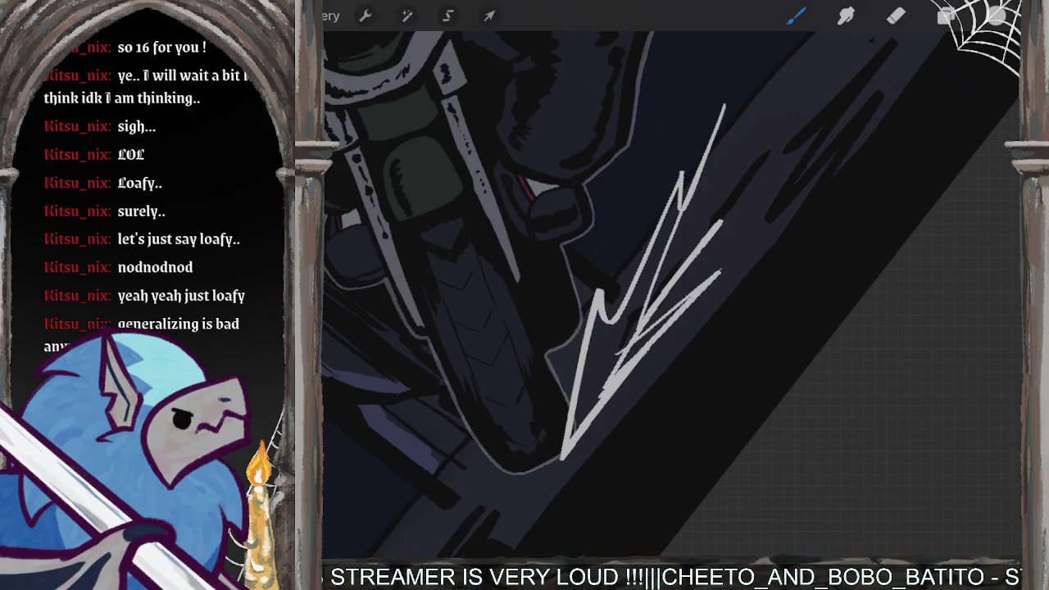
drag(996, 15, 631, 352)
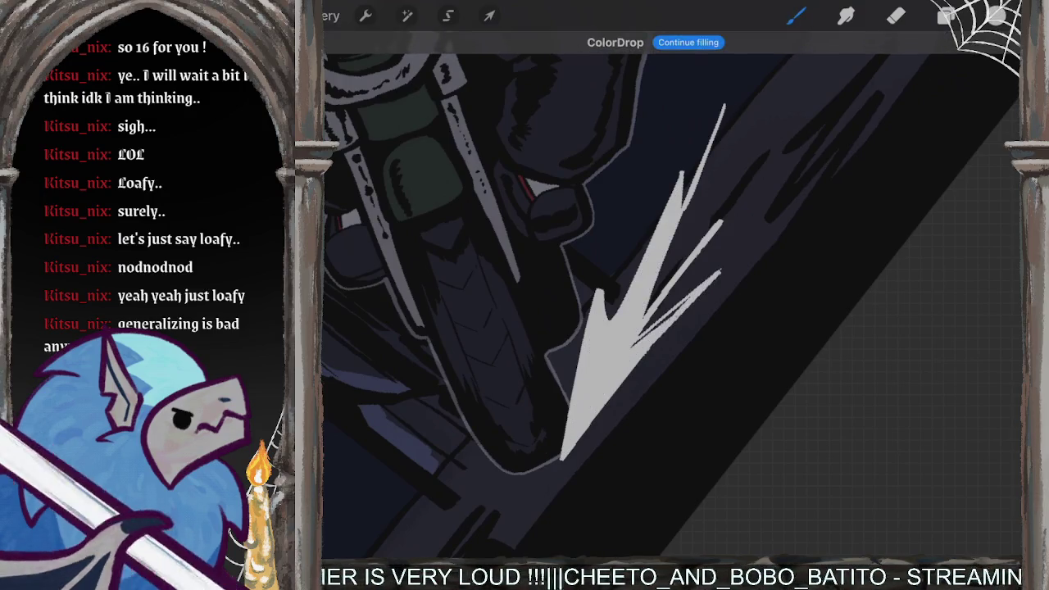
Step: Add thin white spikes to the spark burst, undoing a gap-filling stroke
drag(740, 250, 706, 280)
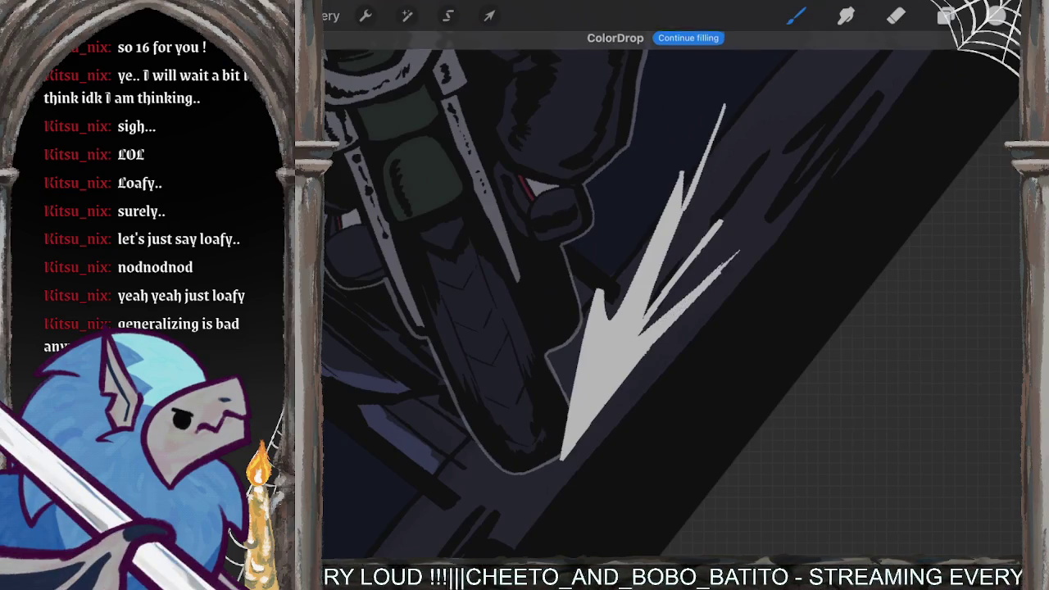
drag(687, 343, 569, 454)
drag(602, 406, 653, 371)
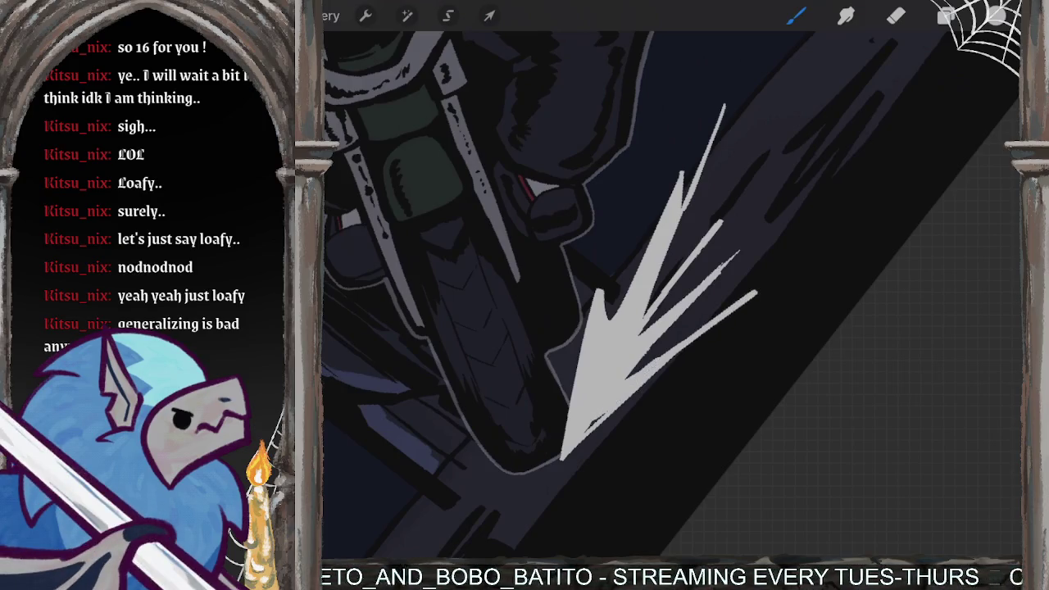
scroll(672, 295, down, 5)
key(ctrl+z)
Step: Add two more spikes along the spark's left edge
scroll(672, 295, up, 5)
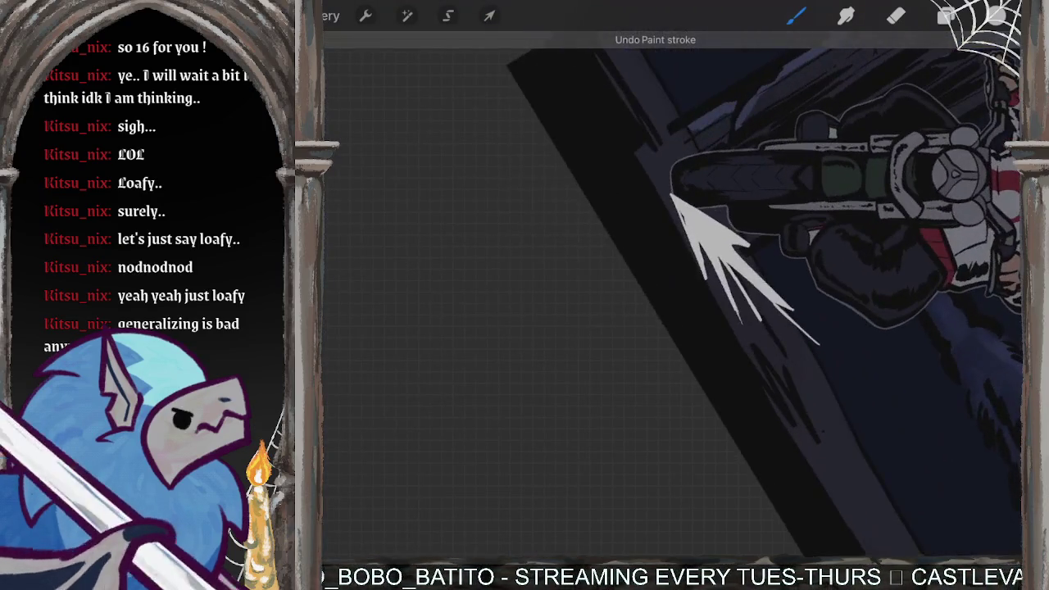
scroll(672, 296, up, 5)
scroll(672, 296, up, 5)
scroll(672, 295, up, 3)
scroll(672, 295, down, 5)
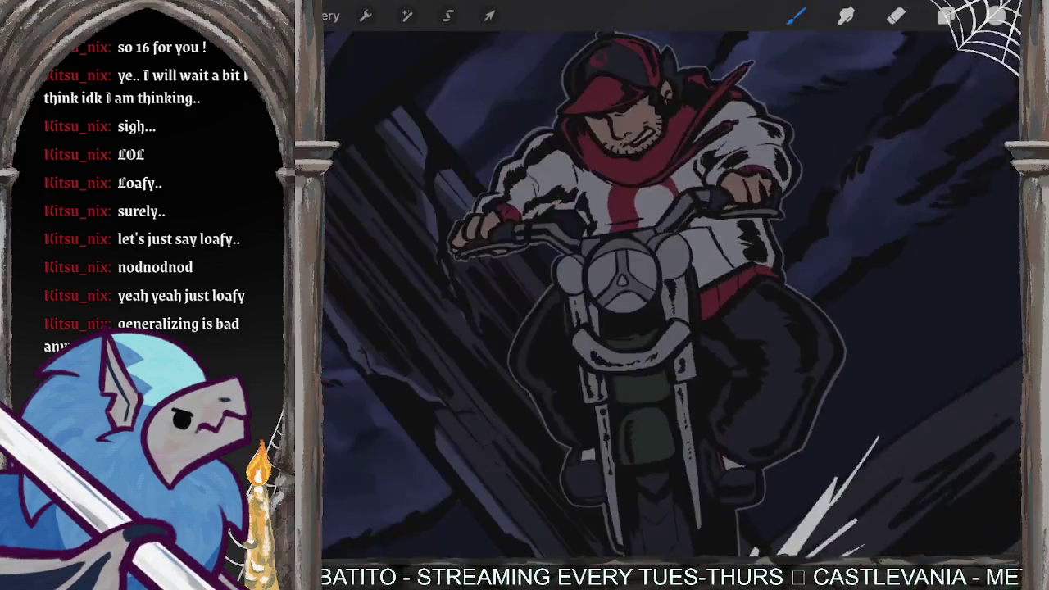
scroll(673, 295, up, 3)
scroll(672, 295, up, 2)
scroll(672, 295, up, 1)
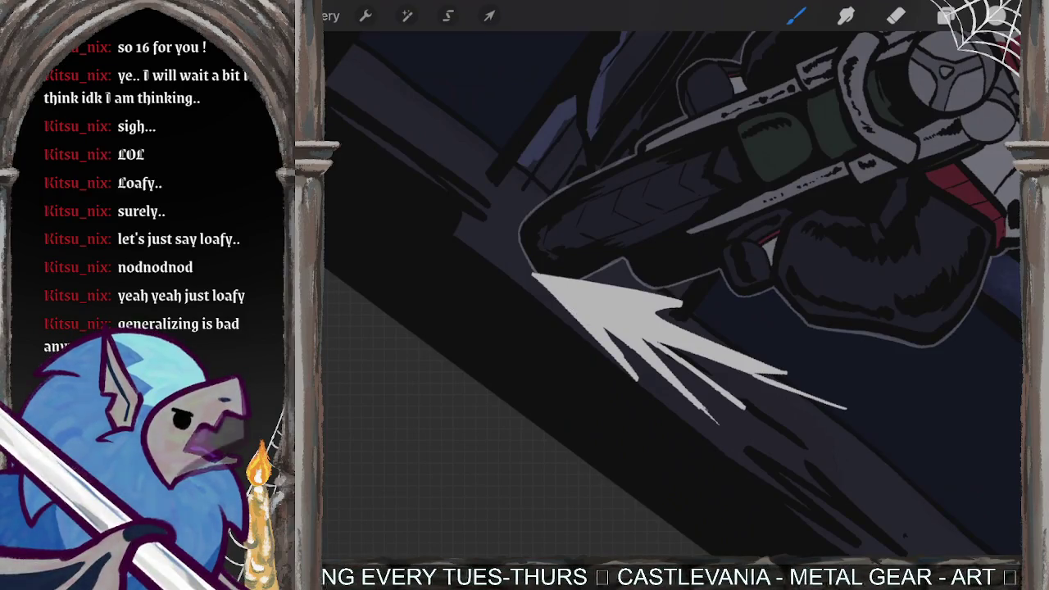
drag(537, 280, 585, 344)
drag(534, 279, 601, 373)
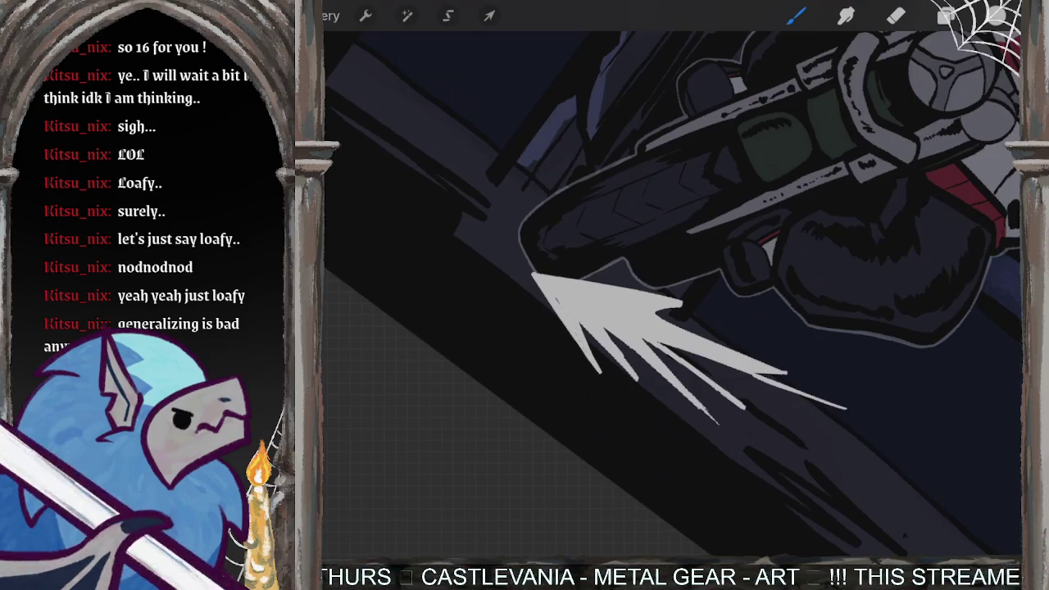
scroll(672, 287, down, 3)
scroll(672, 287, down, 3)
scroll(730, 246, down, 2)
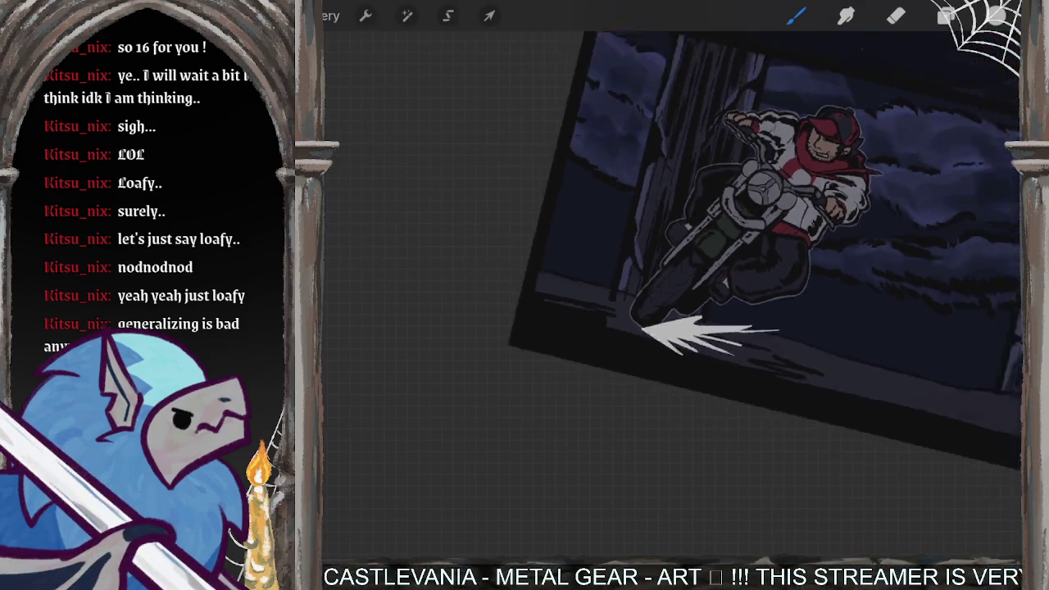
Step: Paint small white spark strokes at the front wheel and fill the spike's base
scroll(730, 246, down, 2)
scroll(673, 246, up, 3)
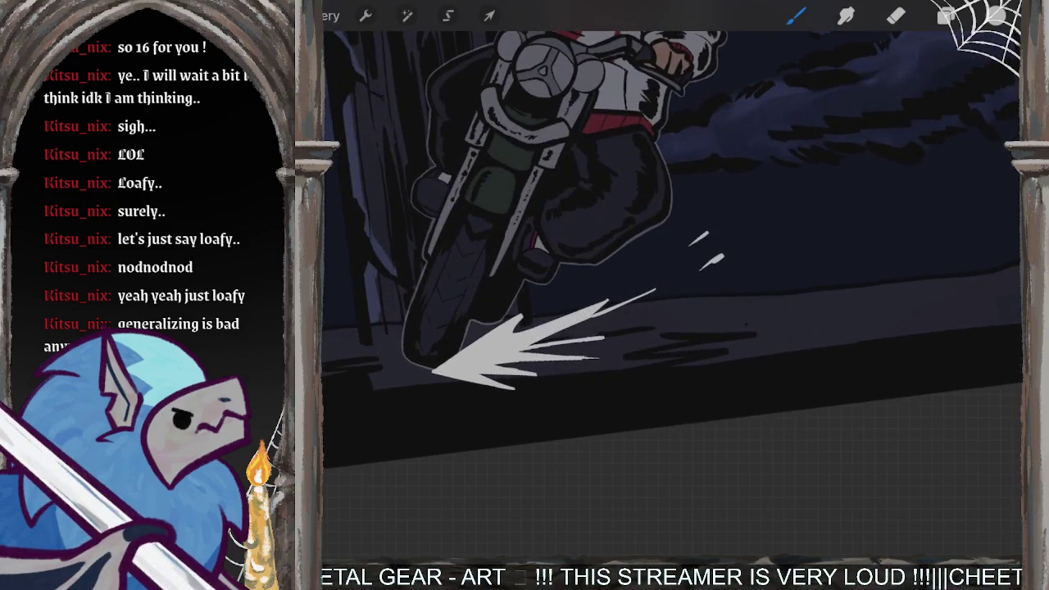
drag(525, 246, 607, 230)
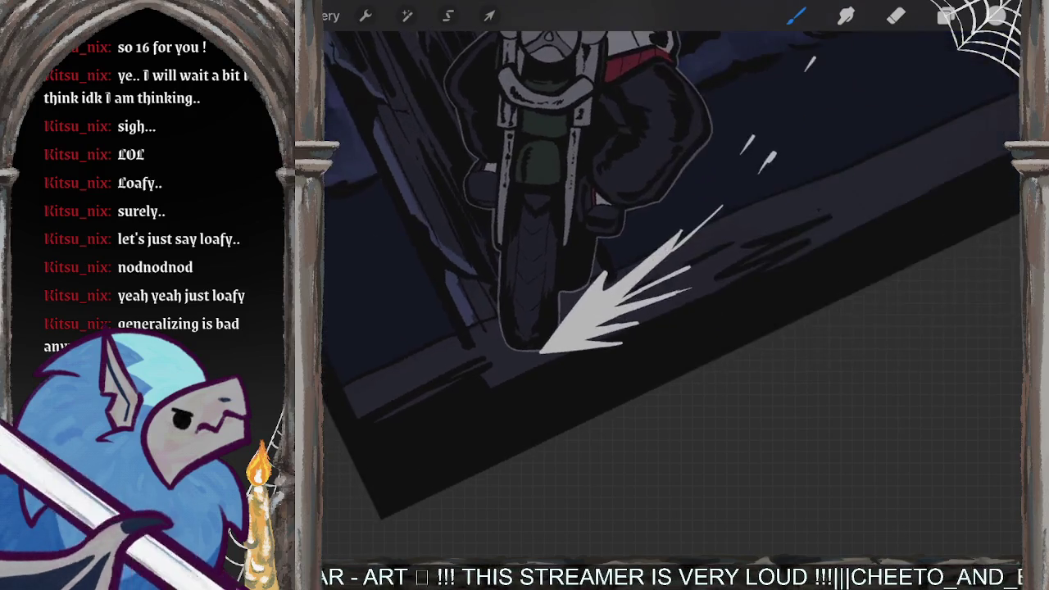
drag(533, 348, 548, 297)
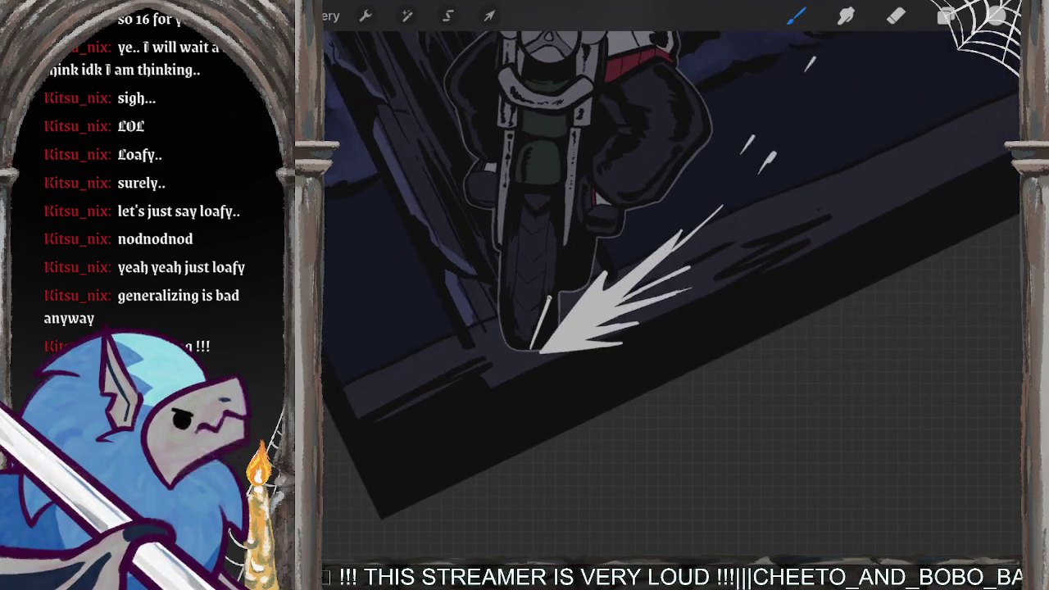
mouse_move(543, 345)
mouse_down()
mouse_move(555, 328)
mouse_move(543, 328)
mouse_up()
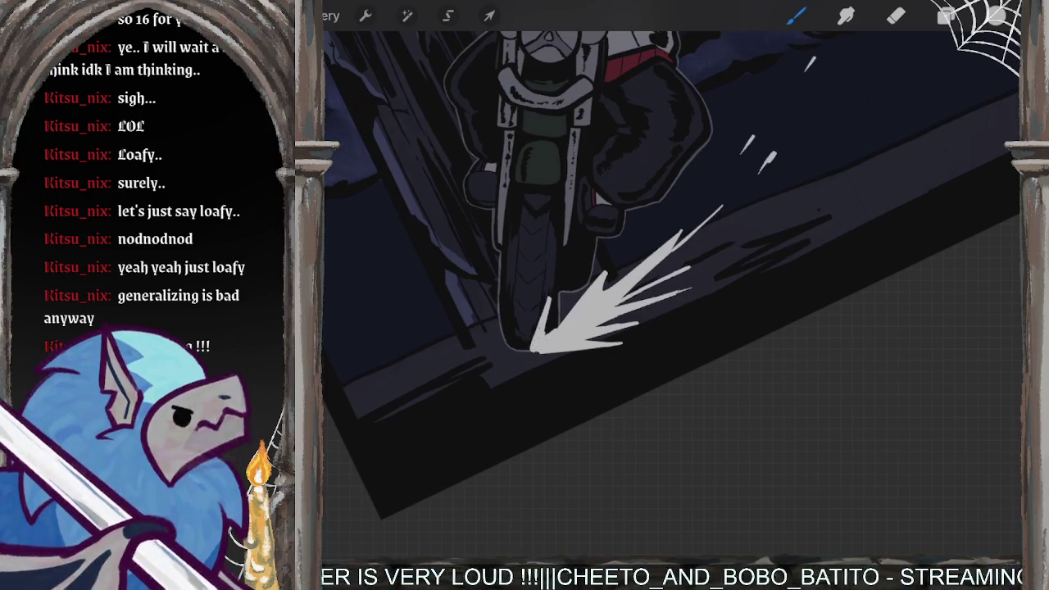
mouse_move(525, 332)
mouse_down()
mouse_move(533, 353)
mouse_move(547, 354)
mouse_up()
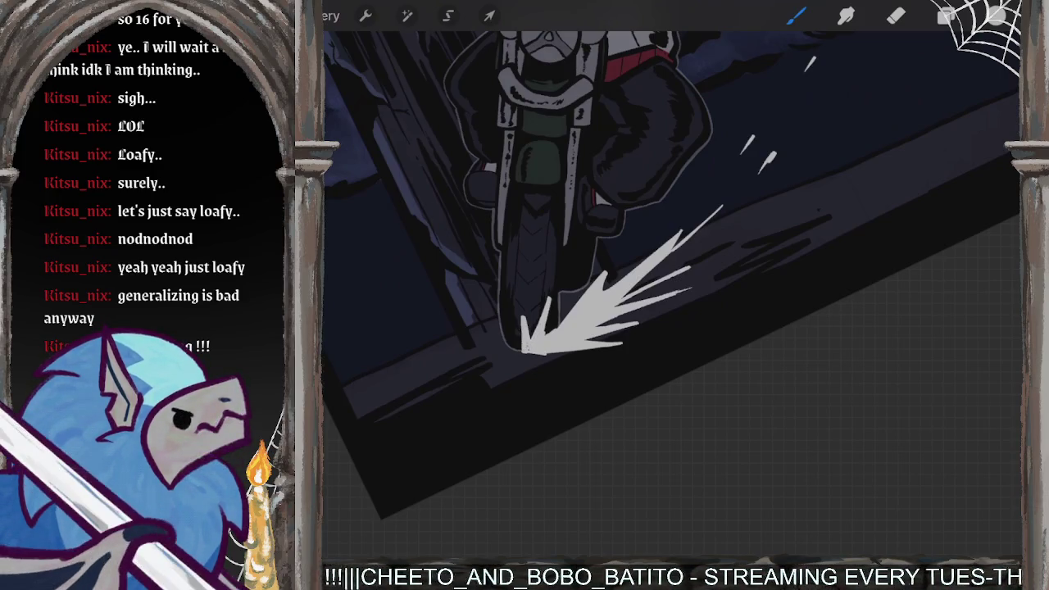
scroll(574, 319, up, 3)
scroll(574, 320, up, 3)
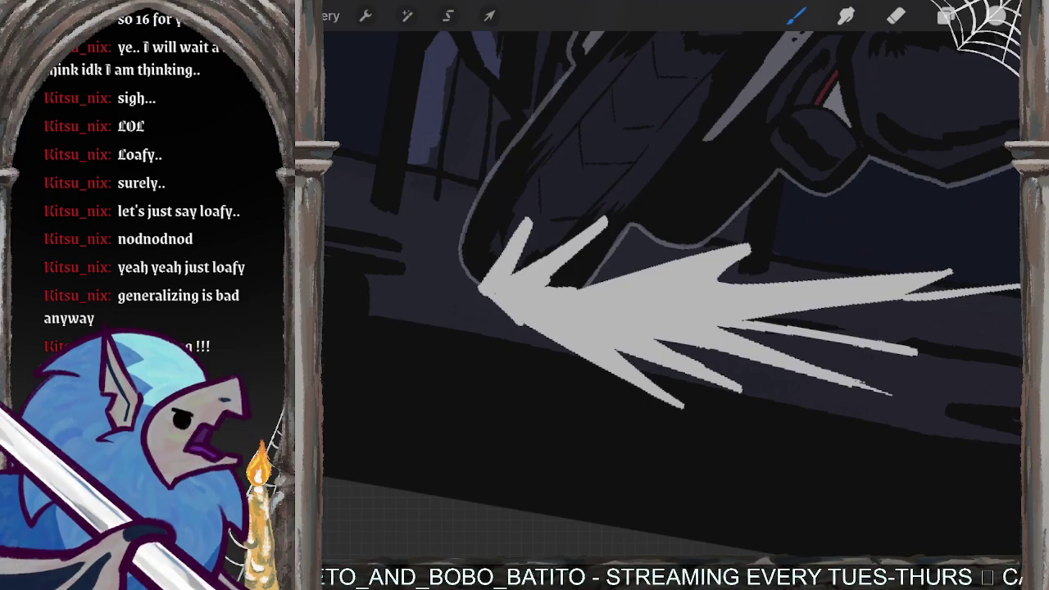
Step: Extend the spark's left tip downward and add a thin jagged point to it
drag(482, 288, 533, 384)
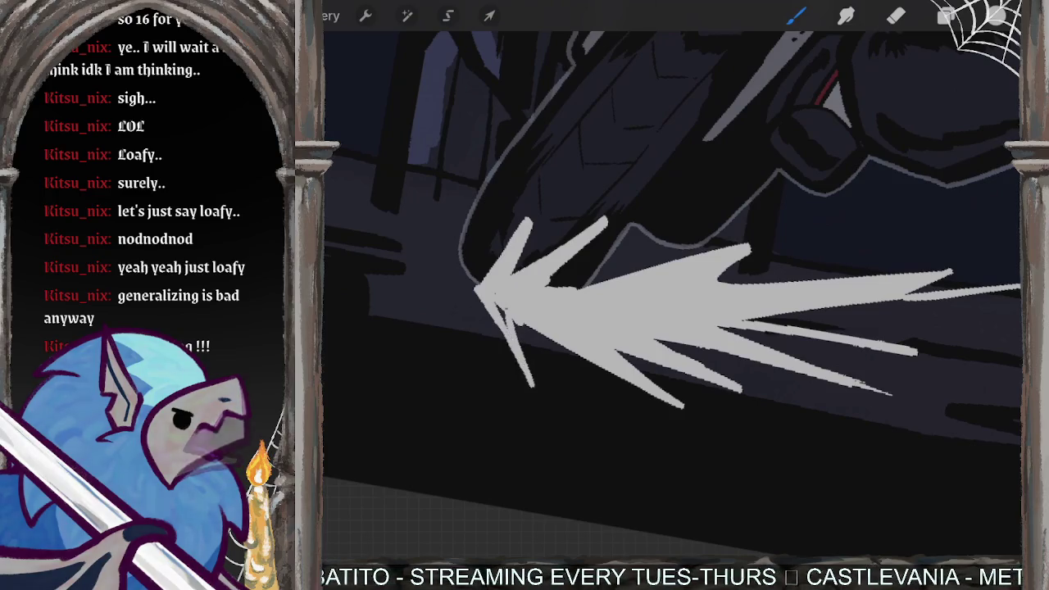
drag(515, 326, 551, 374)
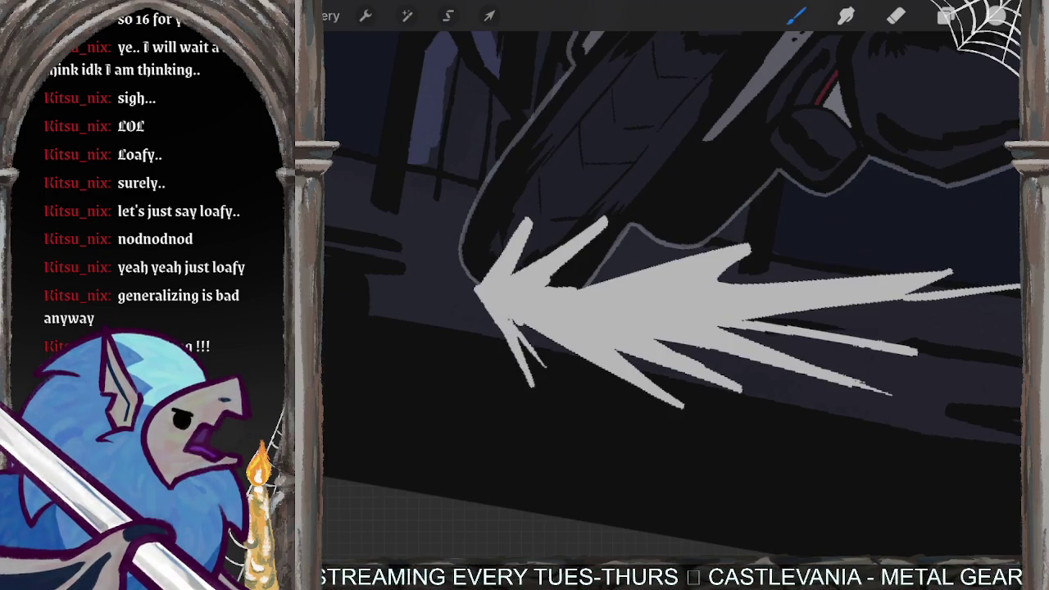
drag(673, 311, 722, 246)
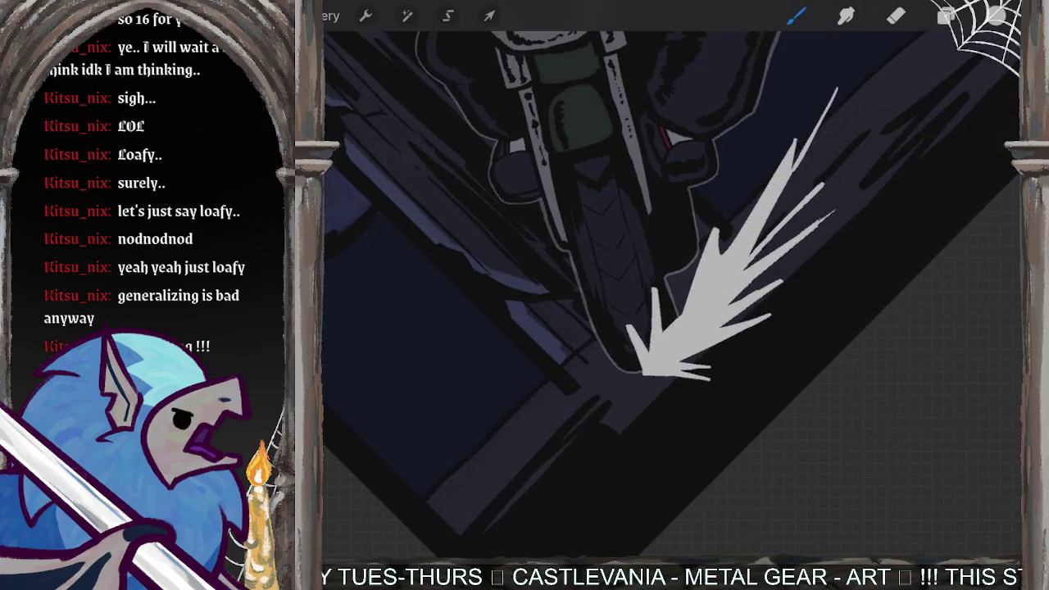
scroll(673, 279, down, 5)
scroll(672, 214, down, 3)
drag(672, 213, 574, 246)
Step: Erase the white spark strokes beside the front wheel with a Comics eraser brush
key(e)
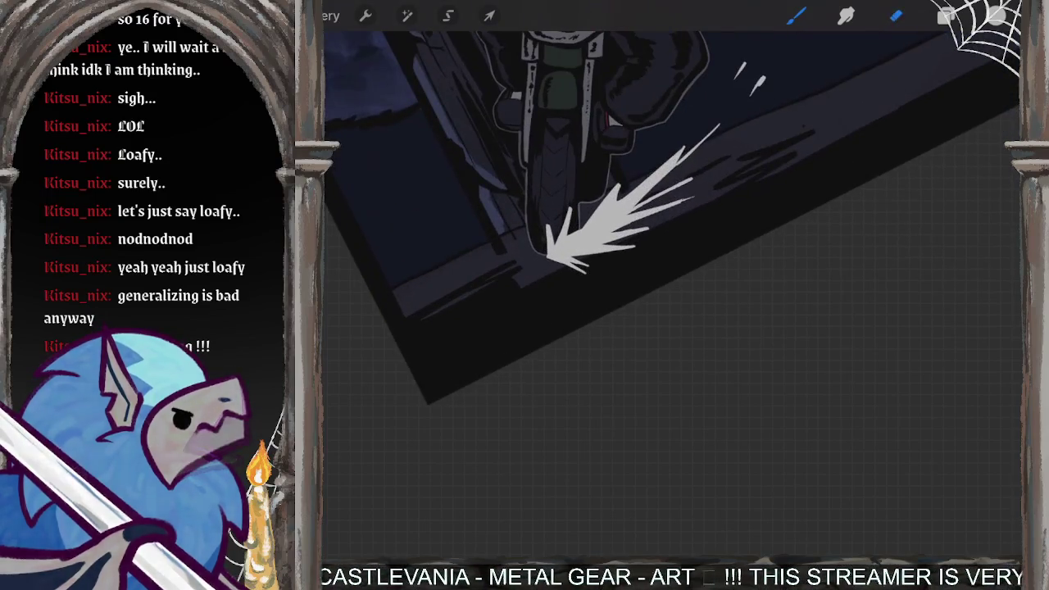
drag(648, 196, 492, 278)
drag(688, 181, 574, 279)
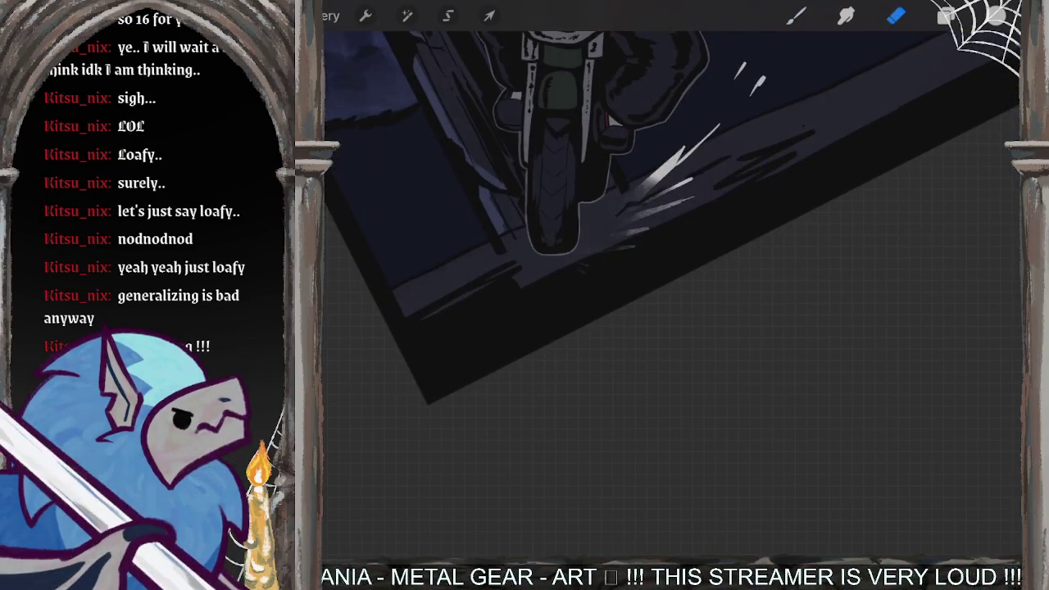
key(ctrl+z)
click(896, 15)
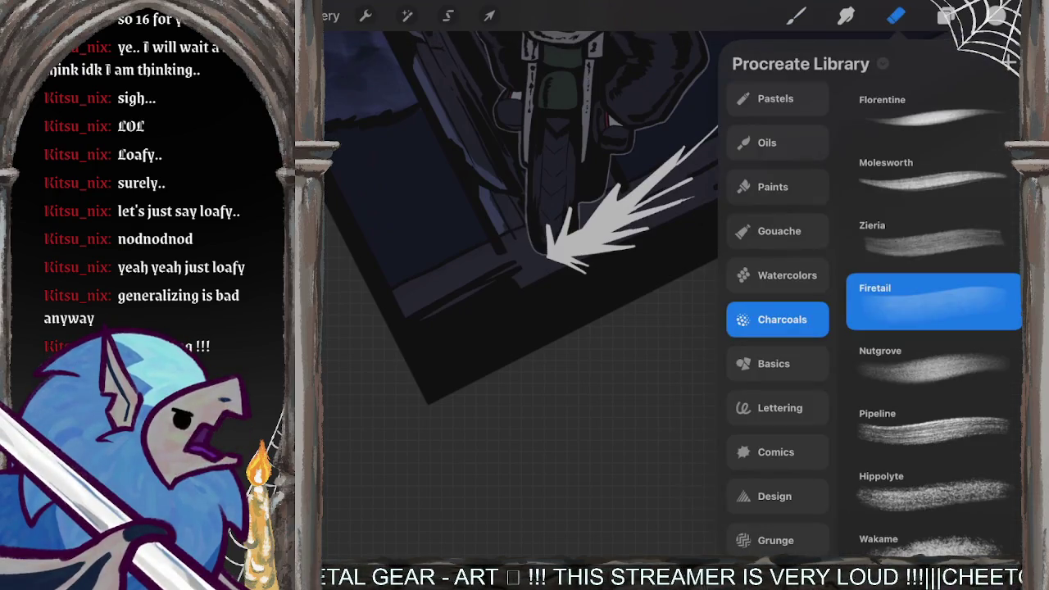
click(774, 363)
click(776, 452)
click(897, 15)
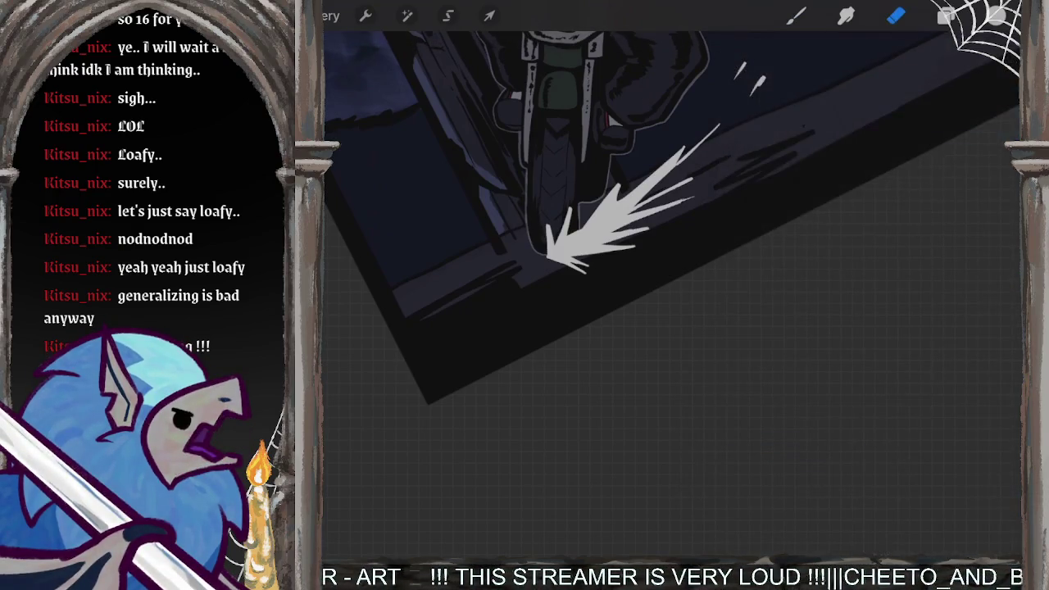
mouse_move(549, 259)
mouse_down()
mouse_move(615, 193)
mouse_move(701, 139)
mouse_move(543, 291)
mouse_up()
drag(693, 201, 595, 277)
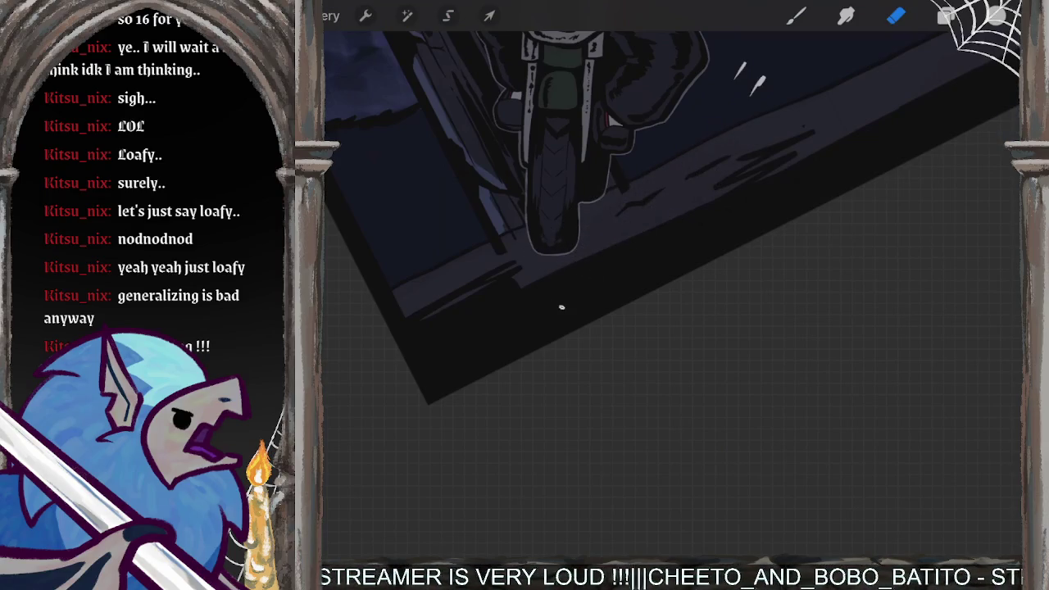
Step: Sketch V-shaped white spark strokes at the front tyre, then undo them all
click(795, 15)
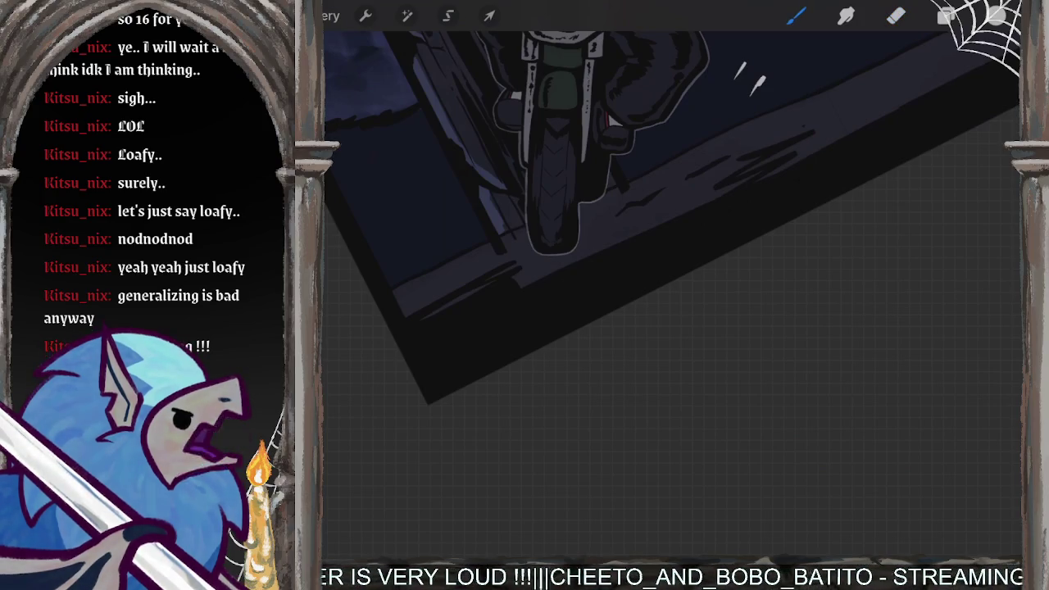
scroll(672, 246, up, 3)
scroll(672, 287, up, 2)
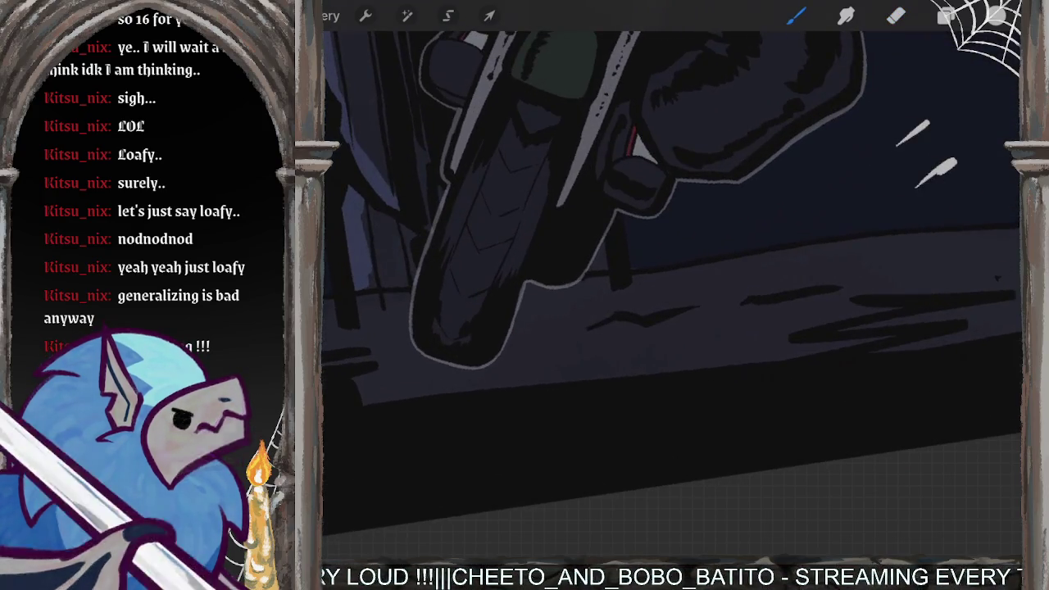
drag(440, 358, 536, 241)
drag(506, 296, 537, 242)
key(ctrl+z)
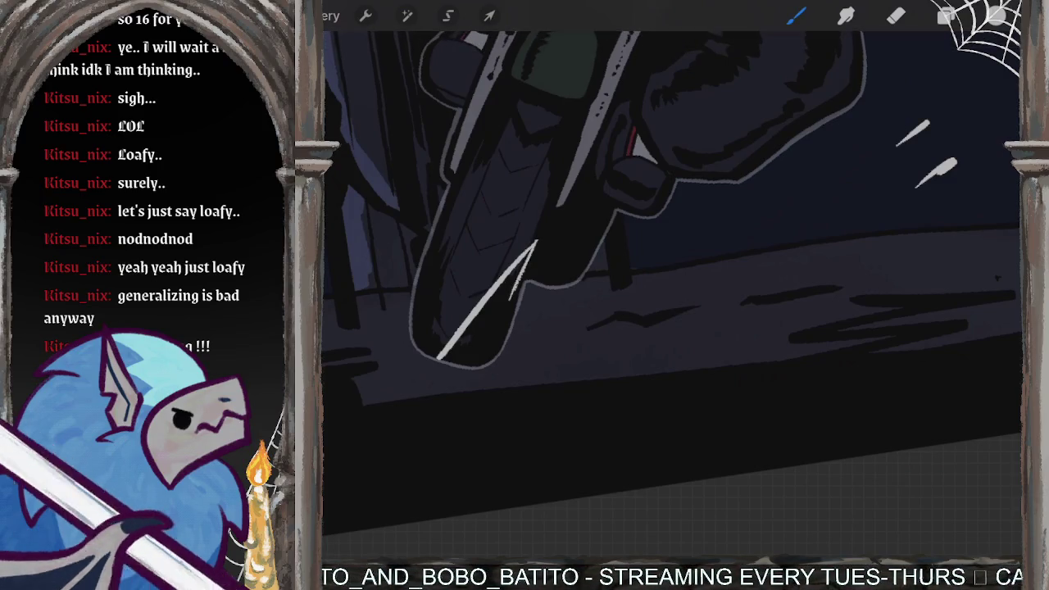
drag(515, 291, 632, 220)
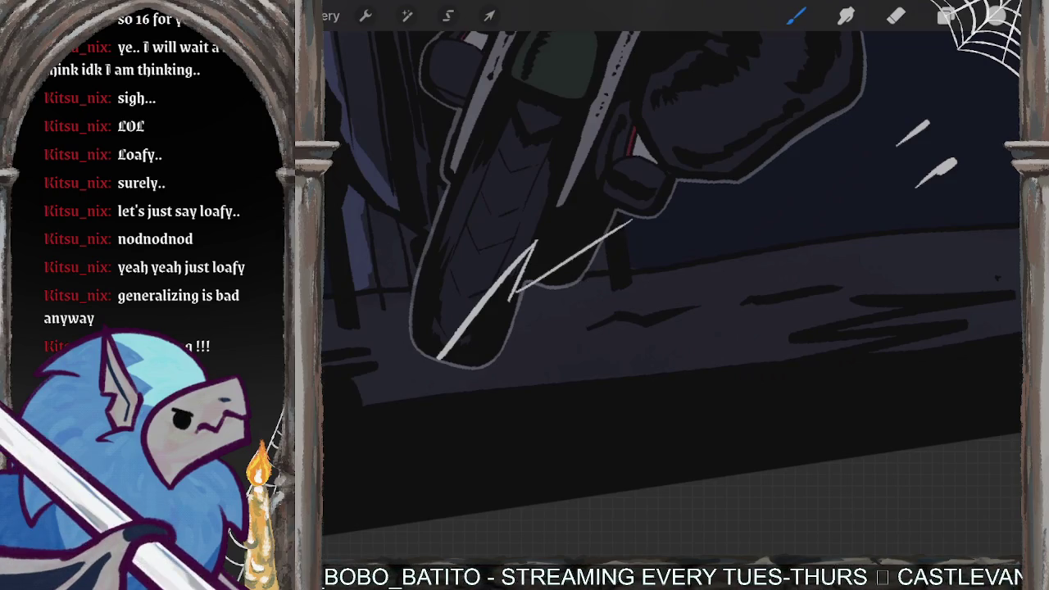
mouse_move(578, 284)
mouse_down()
mouse_move(741, 201)
mouse_move(562, 322)
mouse_up()
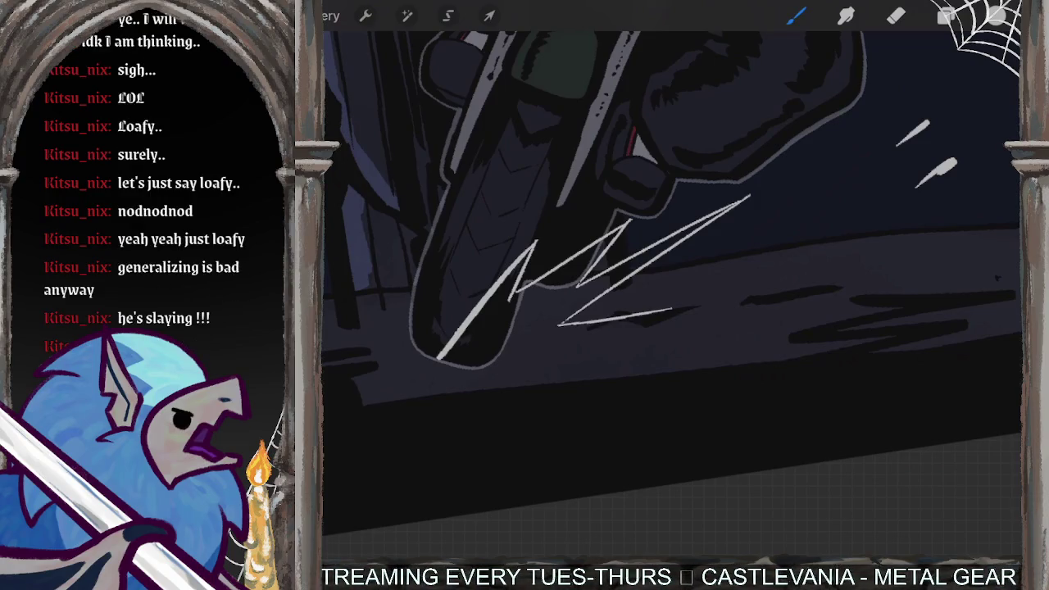
key(ctrl+z)
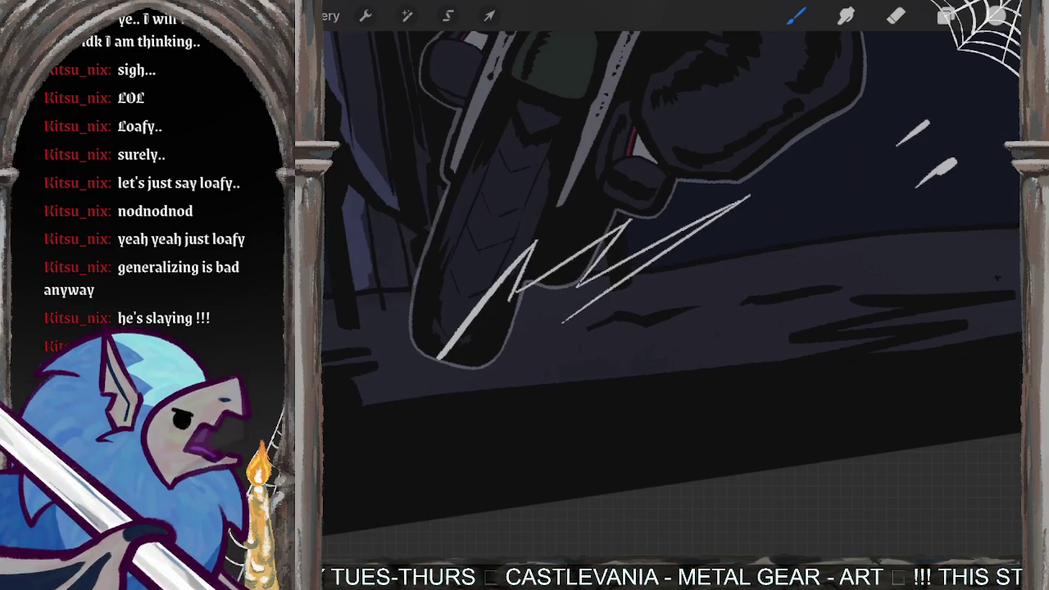
key(ctrl+z)
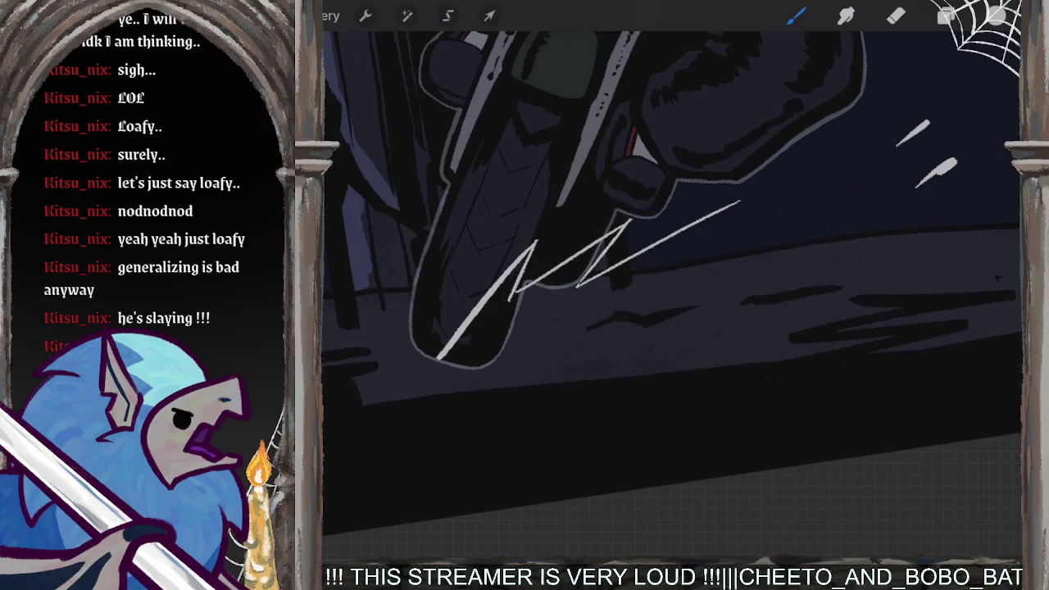
key(ctrl+z)
Step: Draw and redraw a light-grey zigzag spark stroke at the wheel
scroll(525, 246, up, 3)
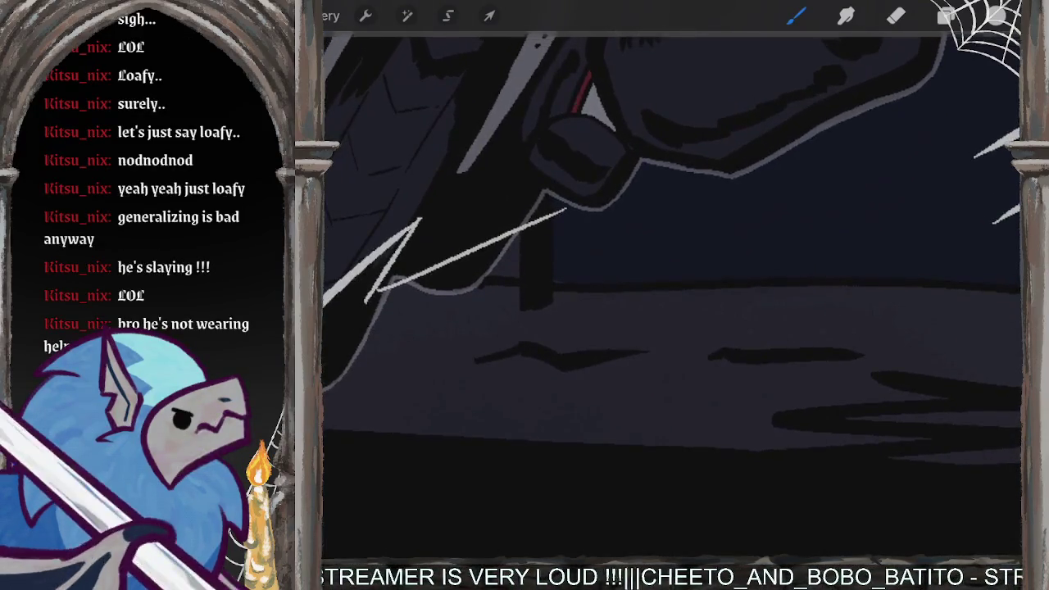
mouse_move(564, 211)
mouse_down()
mouse_move(472, 330)
mouse_move(663, 282)
mouse_up()
scroll(672, 287, down, 2)
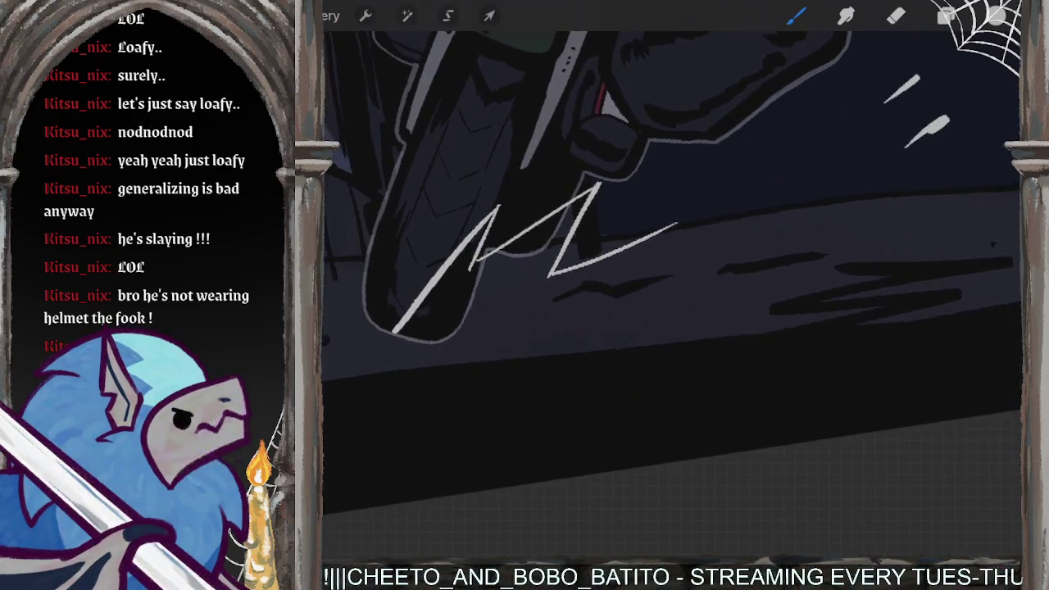
key(ctrl+z)
scroll(672, 287, up, 2)
mouse_move(585, 269)
mouse_down()
mouse_move(749, 175)
mouse_move(623, 264)
mouse_up()
key(ctrl+z)
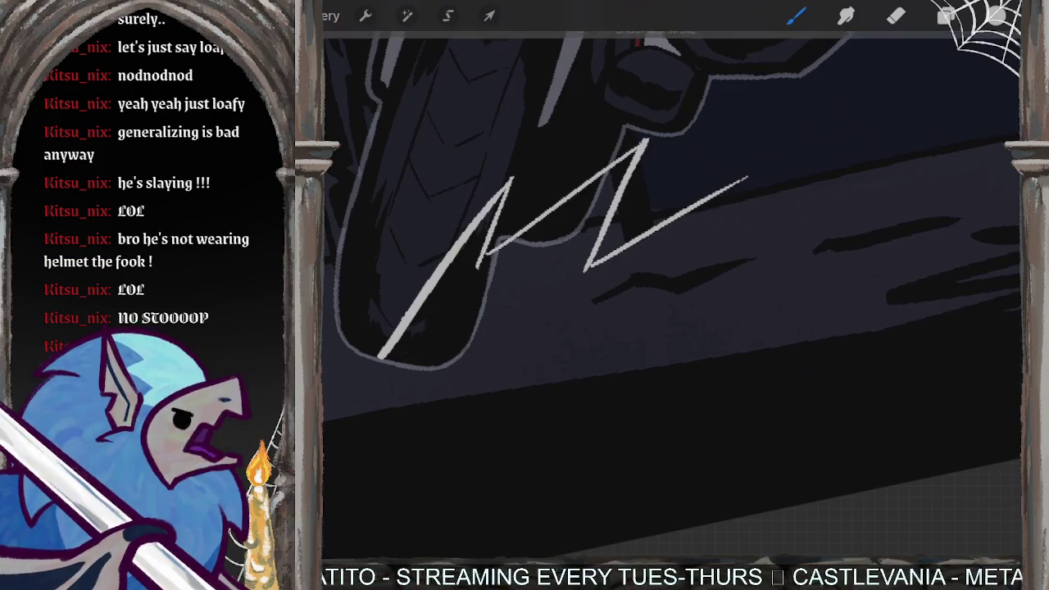
drag(748, 177, 631, 262)
scroll(574, 246, down, 2)
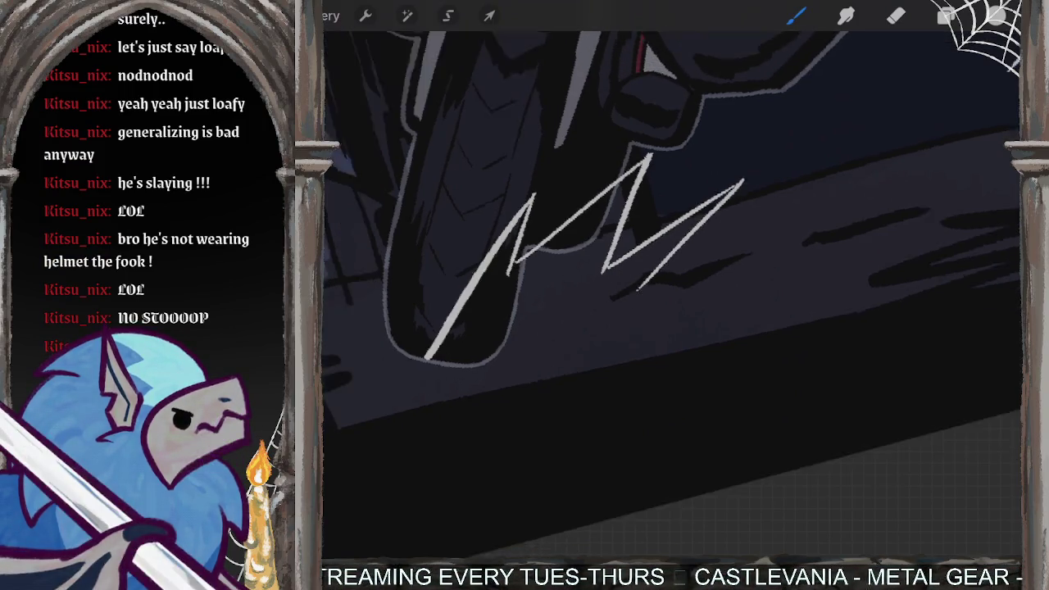
scroll(656, 246, up, 3)
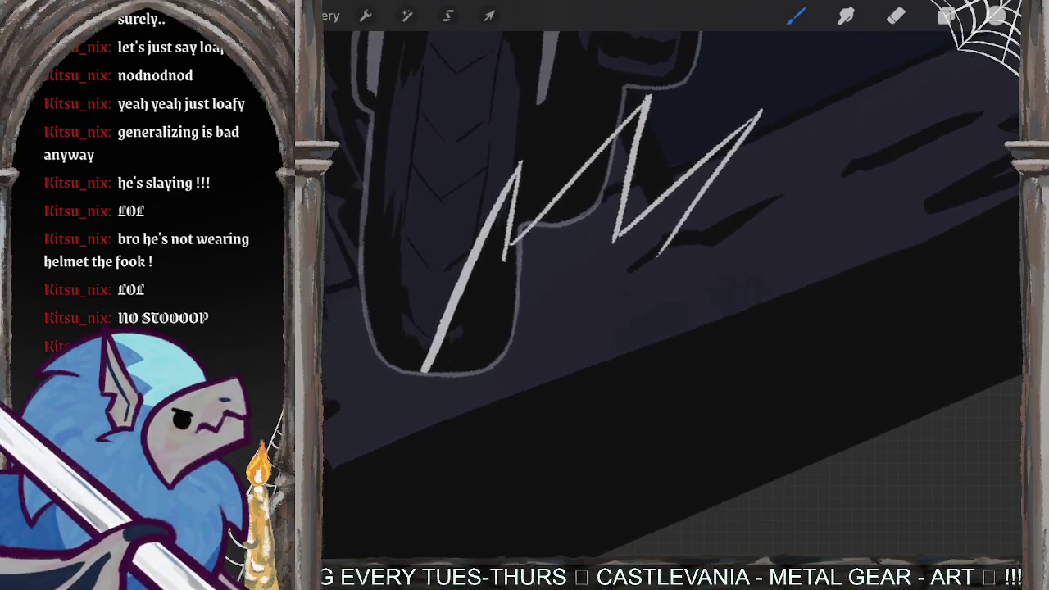
key(ctrl+z)
Step: Trim the zigzag, add long streaks from its bottom, and ColorDrop the outline light grey
key(e)
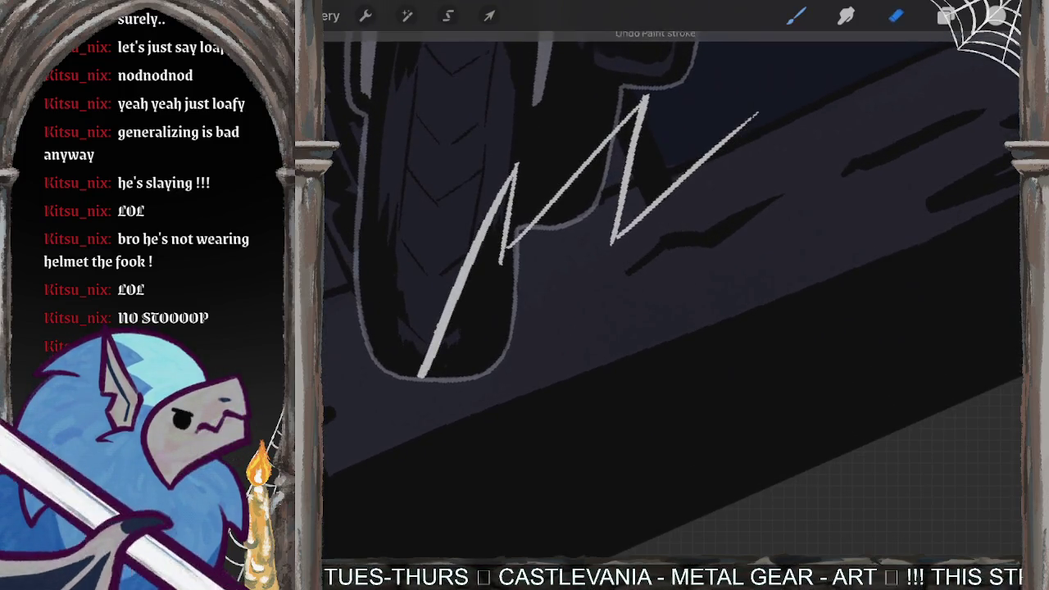
mouse_move(754, 117)
mouse_down()
mouse_move(649, 241)
mouse_move(666, 188)
mouse_up()
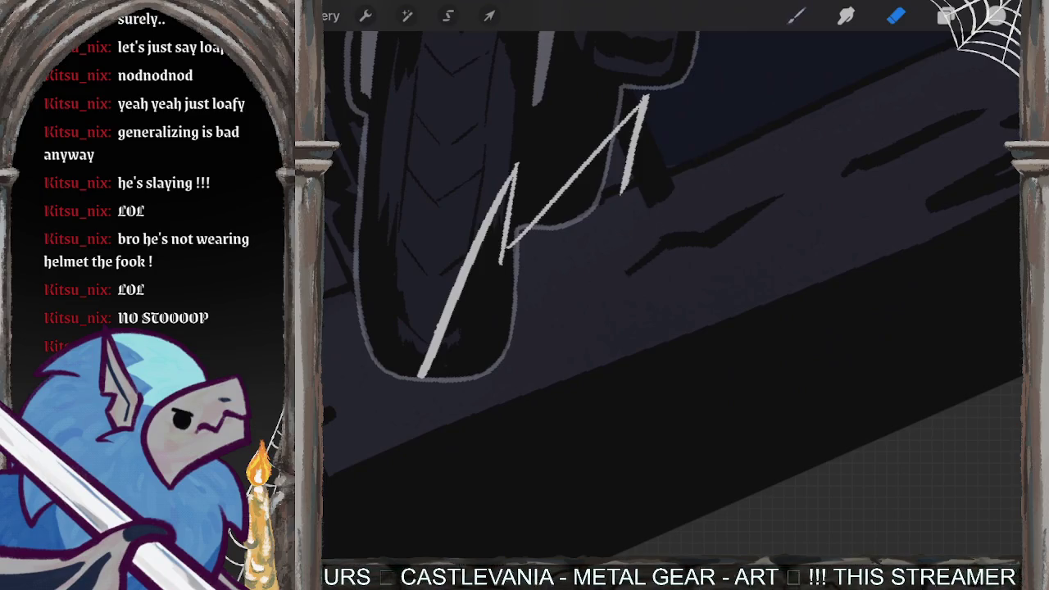
mouse_move(419, 374)
mouse_down()
mouse_move(410, 316)
mouse_move(398, 389)
mouse_move(762, 270)
mouse_up()
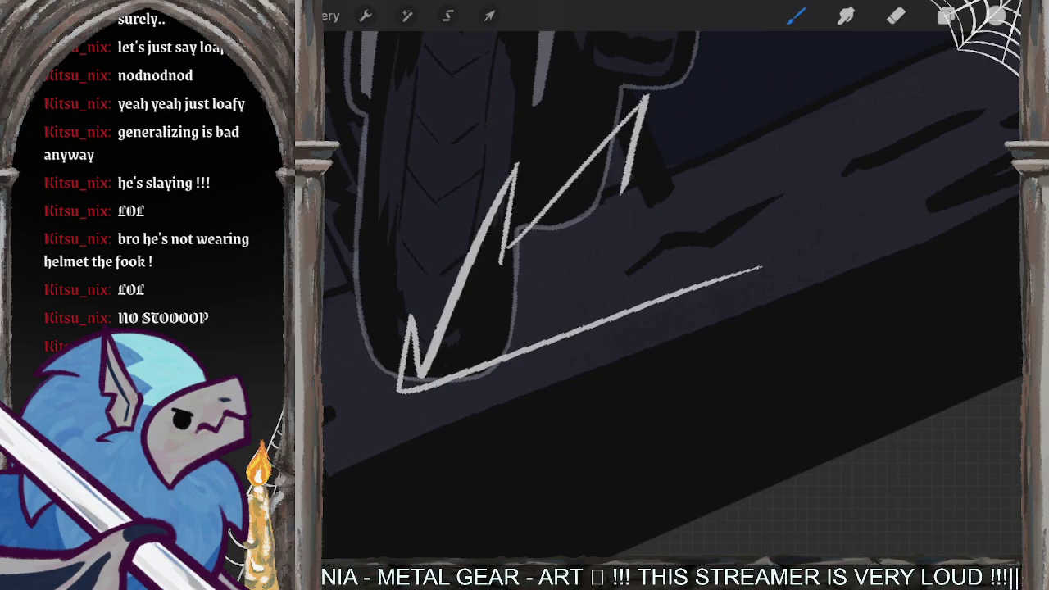
key(ctrl+z)
drag(399, 390, 703, 300)
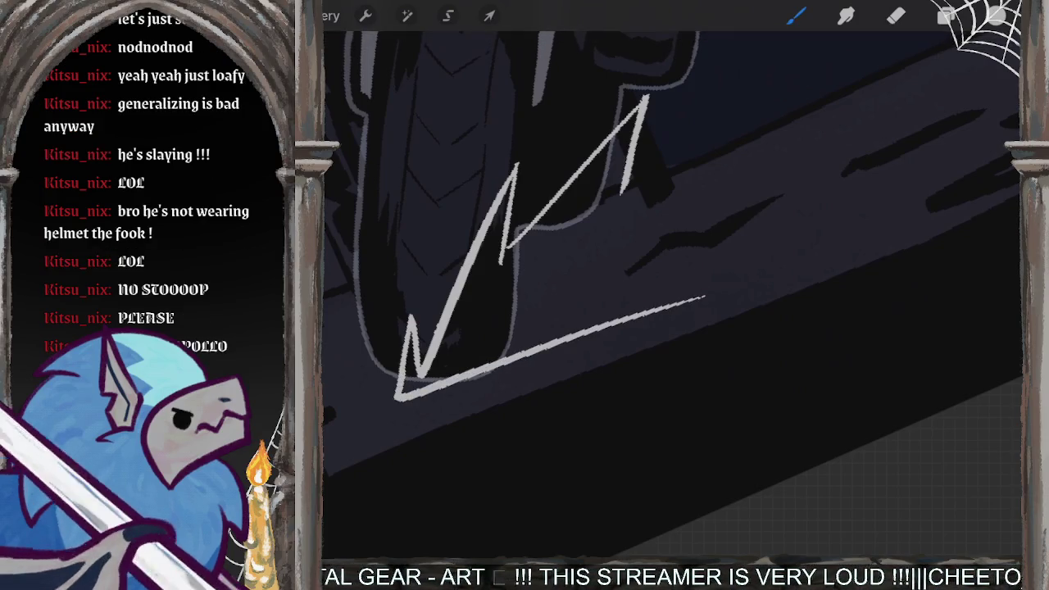
mouse_move(406, 395)
mouse_down()
mouse_move(753, 285)
mouse_move(663, 291)
mouse_up()
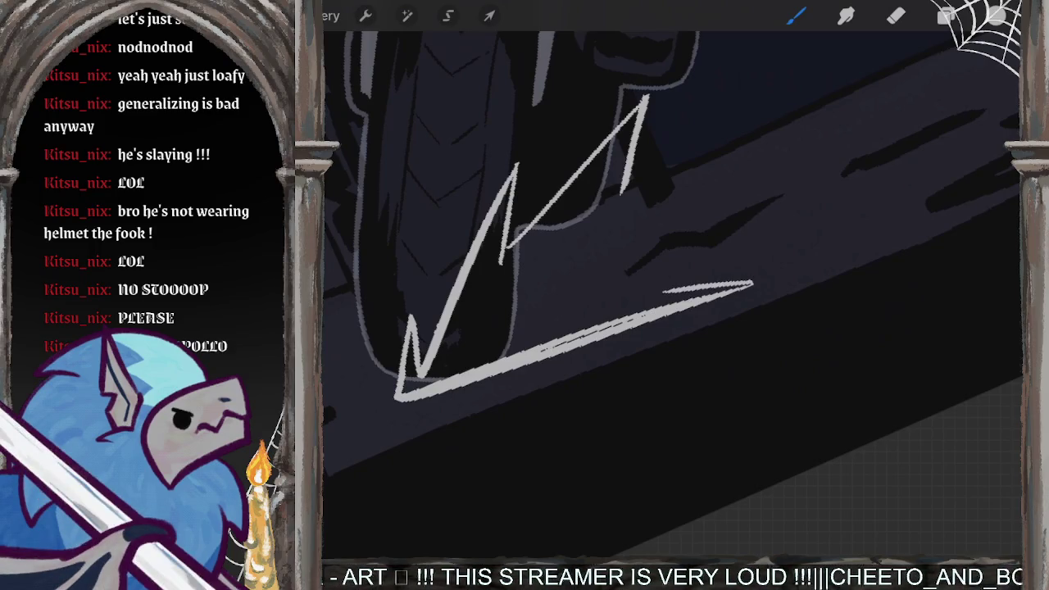
mouse_move(623, 189)
mouse_down()
mouse_move(719, 104)
mouse_move(667, 190)
mouse_move(875, 82)
mouse_move(671, 290)
mouse_up()
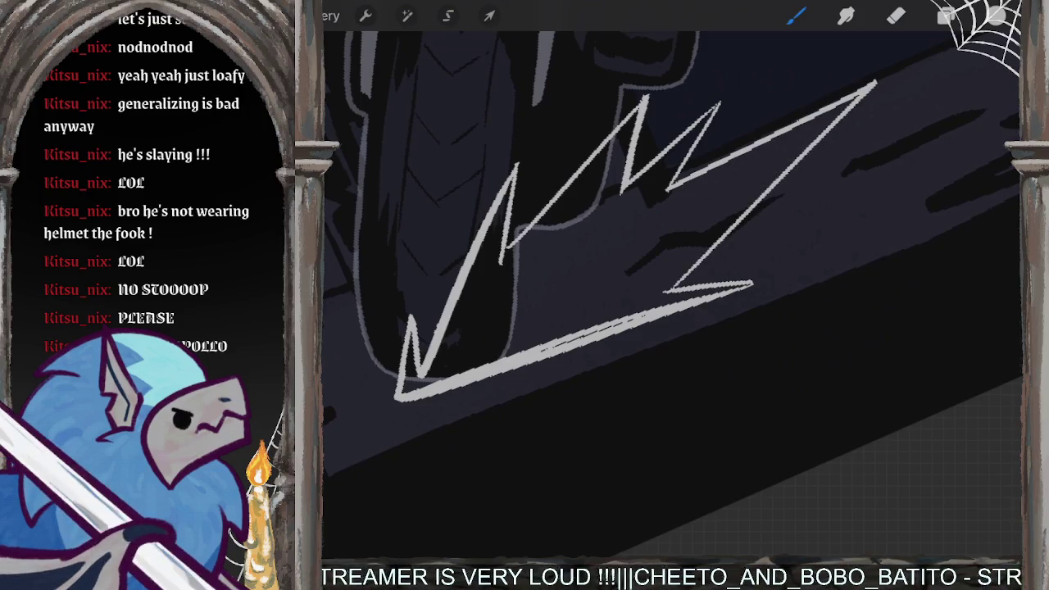
drag(996, 16, 591, 271)
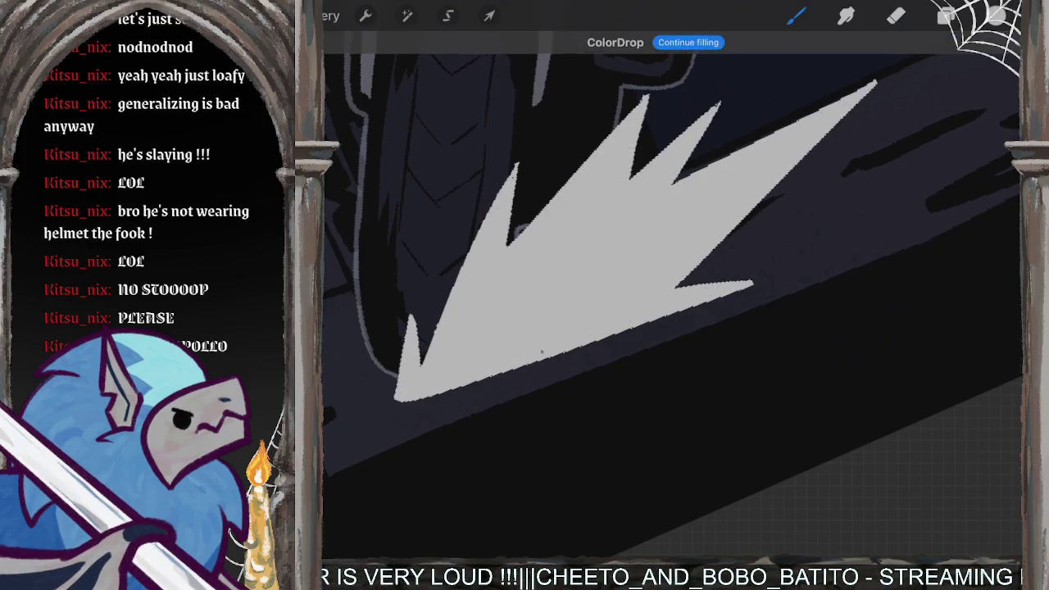
Step: Erase the lower-left tip of the grey spark
scroll(672, 271, down, 5)
scroll(656, 271, down, 3)
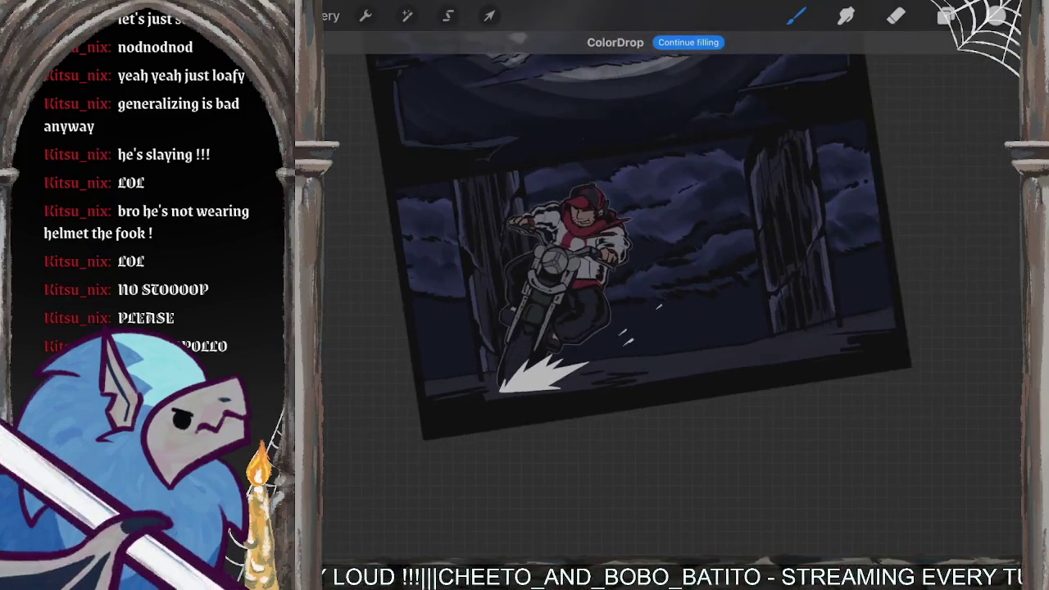
scroll(541, 344, up, 5)
scroll(541, 344, up, 3)
key(e)
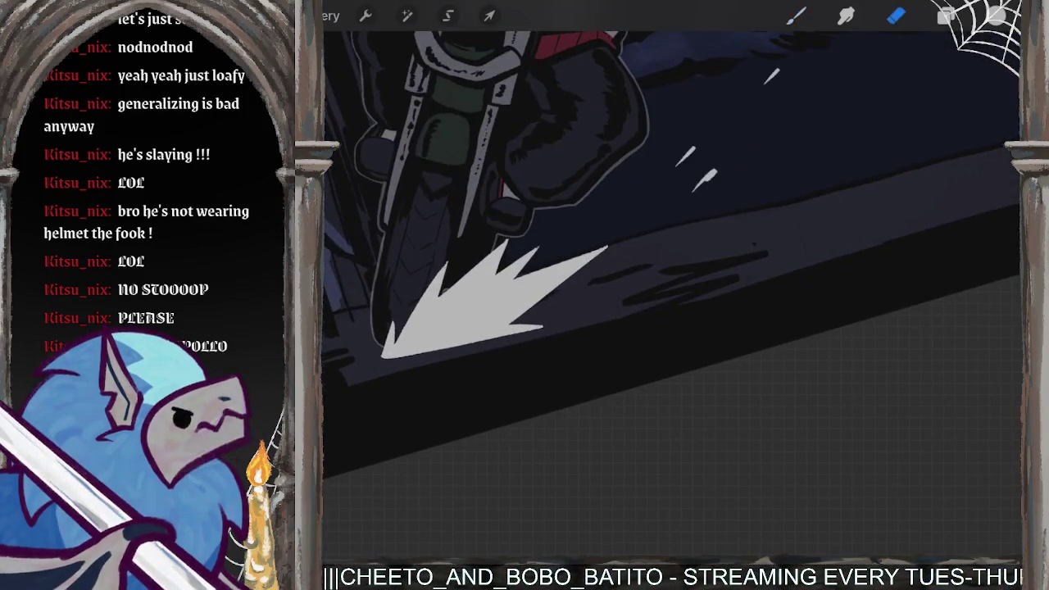
drag(383, 354, 460, 250)
mouse_move(406, 301)
mouse_down()
mouse_move(456, 277)
mouse_move(475, 360)
mouse_move(508, 328)
mouse_move(472, 361)
mouse_up()
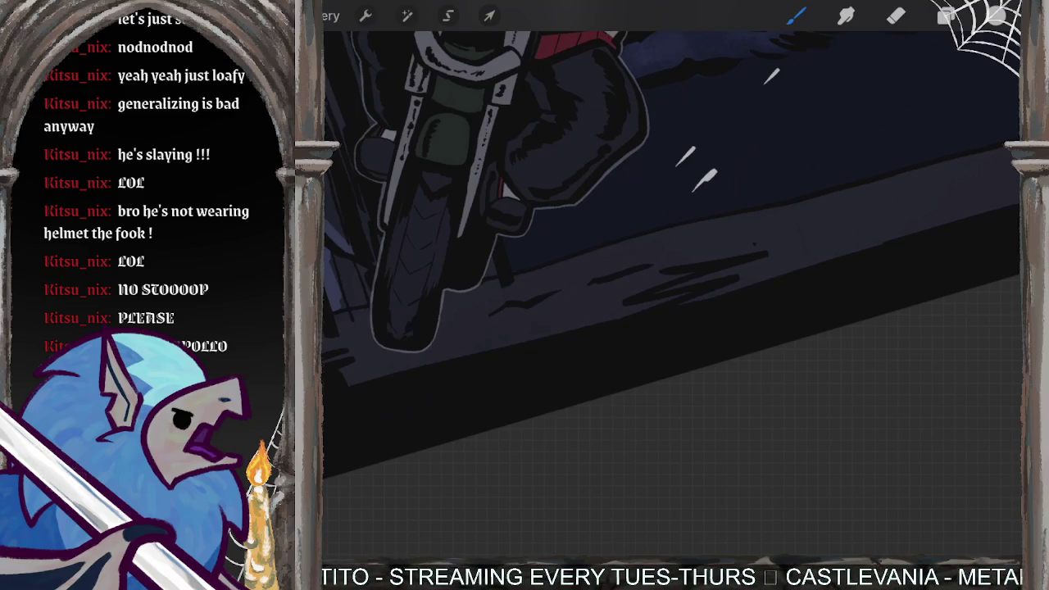
Step: Undo the old spark and start a larger zigzag spark outline at the wheel
key(ctrl+z)
scroll(673, 287, up, 5)
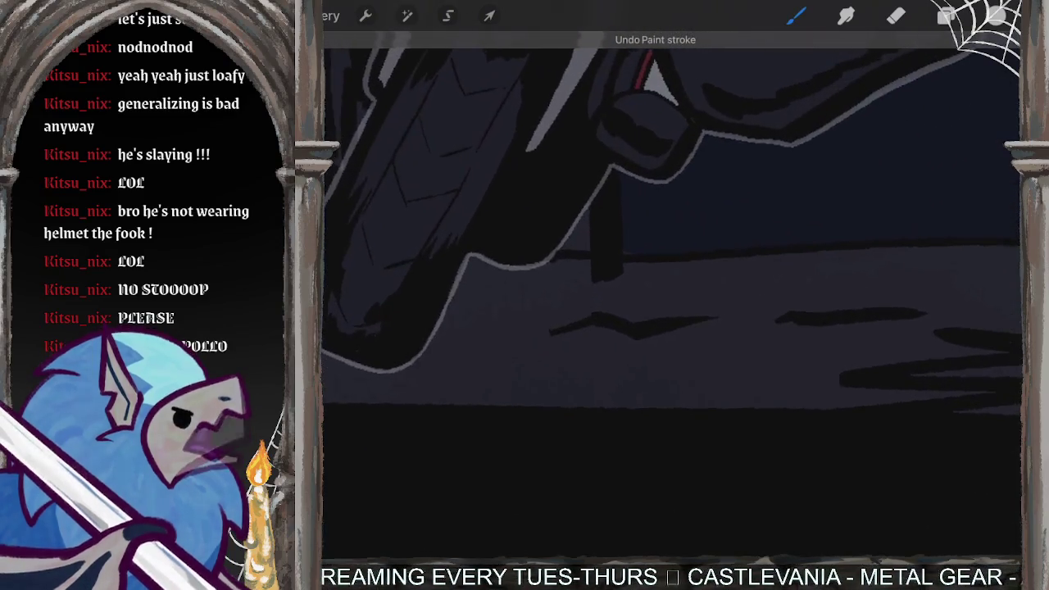
mouse_move(332, 344)
mouse_down()
mouse_move(451, 260)
mouse_move(595, 233)
mouse_move(879, 128)
mouse_move(596, 351)
mouse_move(818, 200)
mouse_up()
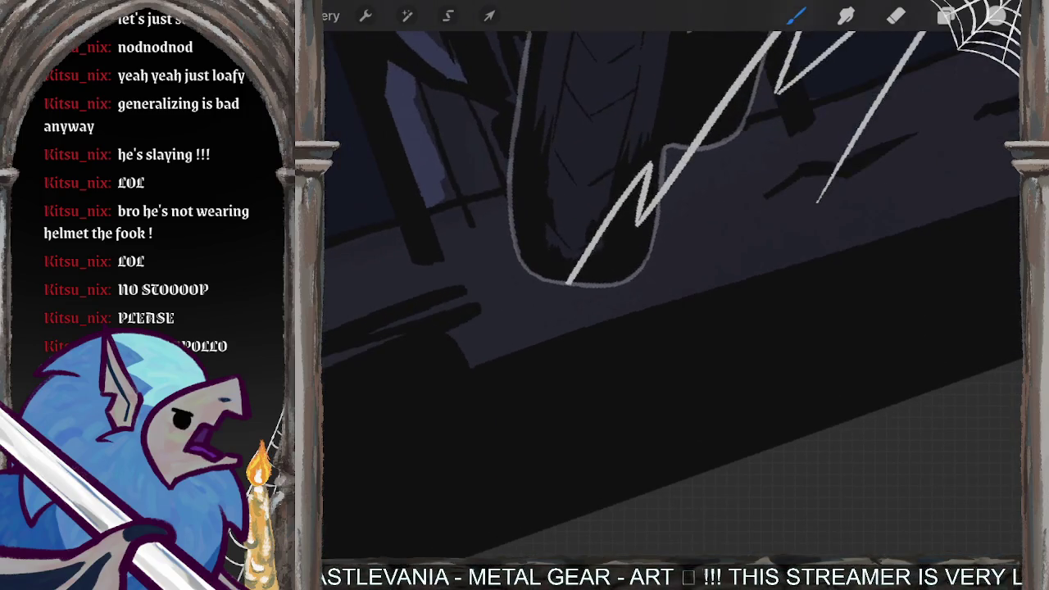
mouse_move(566, 287)
mouse_down()
mouse_move(825, 188)
mouse_move(561, 295)
mouse_move(711, 254)
mouse_up()
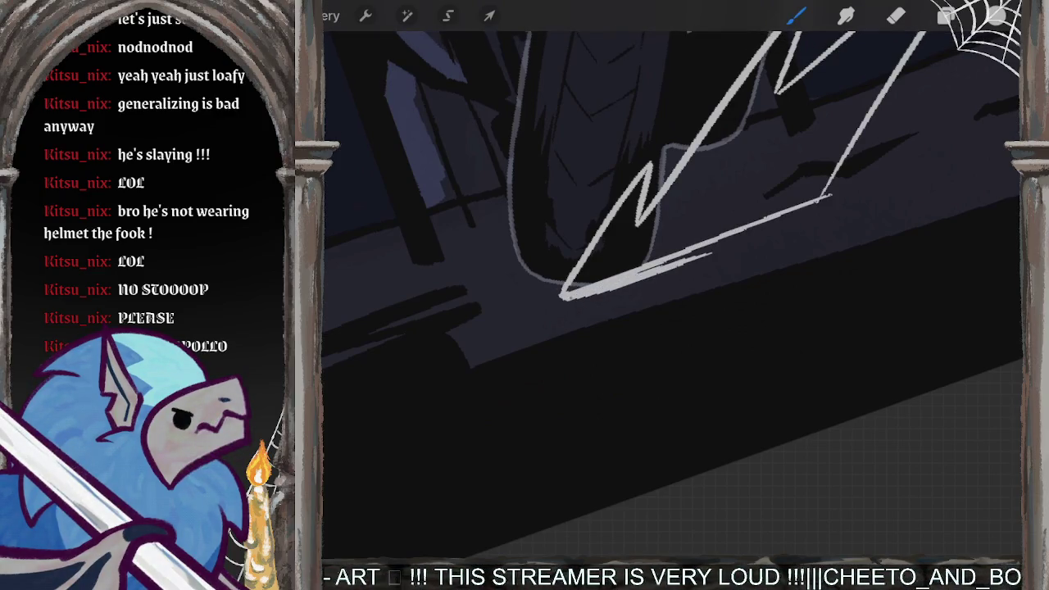
drag(648, 266, 787, 234)
key(ctrl+z)
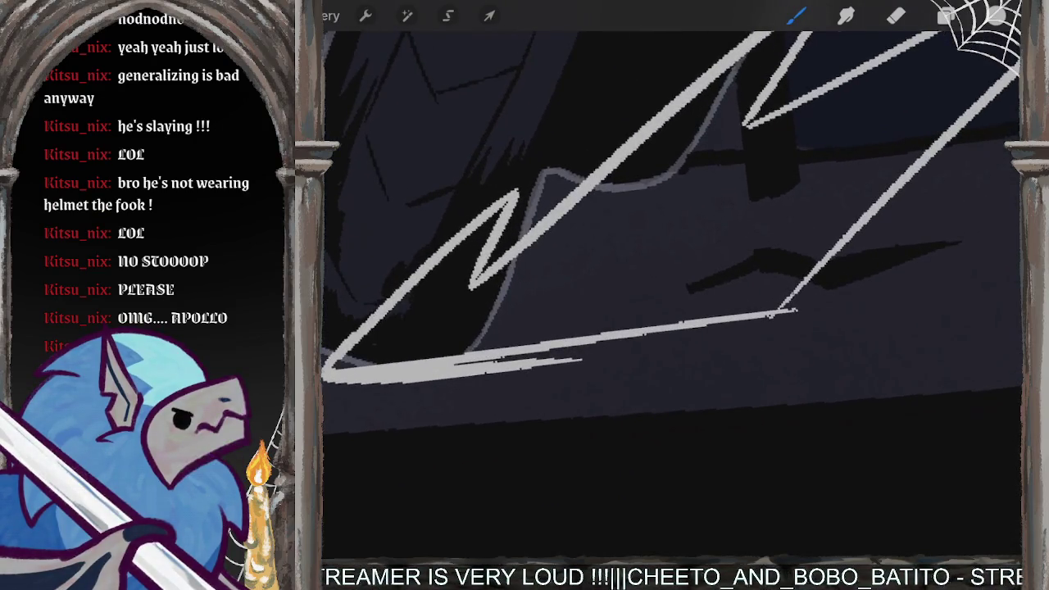
Step: Redraw and thicken the spark's lower edge, close the outline, and fill it light grey
mouse_move(791, 312)
mouse_down()
mouse_move(648, 345)
mouse_move(460, 360)
mouse_up()
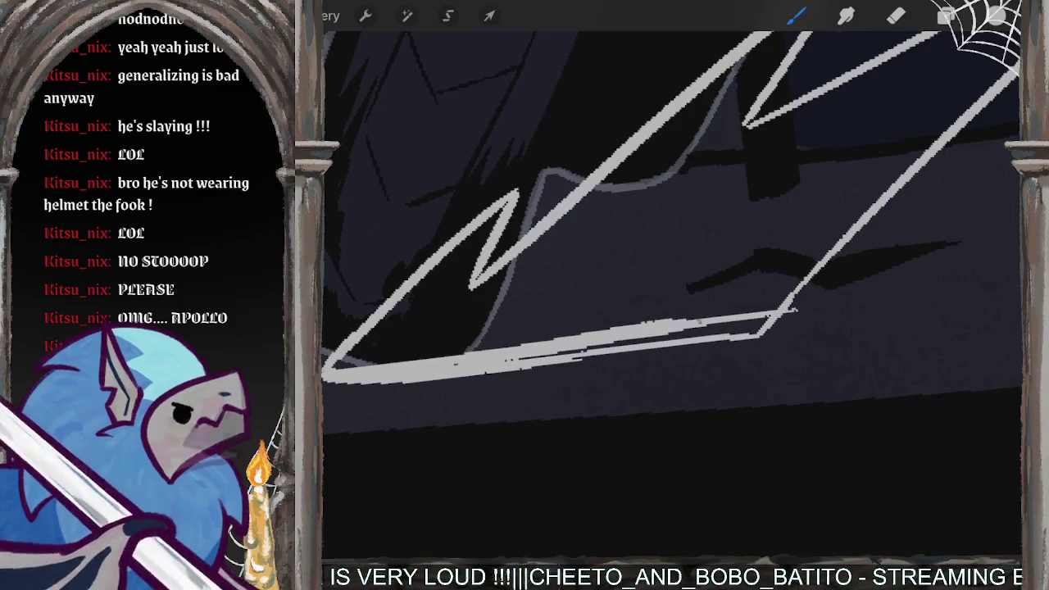
drag(746, 325, 562, 353)
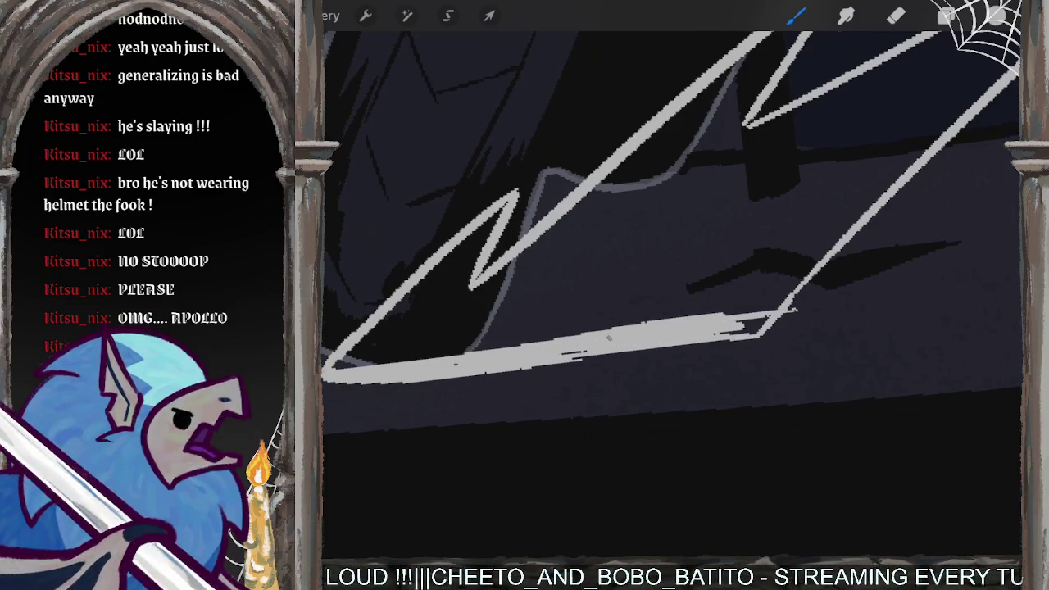
drag(674, 338, 695, 336)
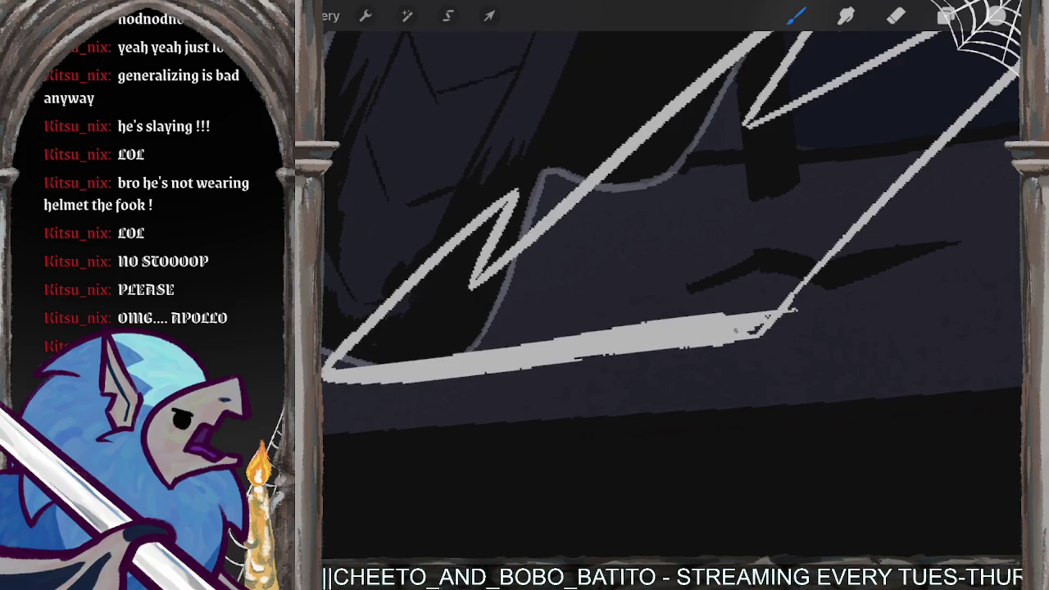
click(896, 17)
drag(767, 316, 801, 283)
key(ctrl+z)
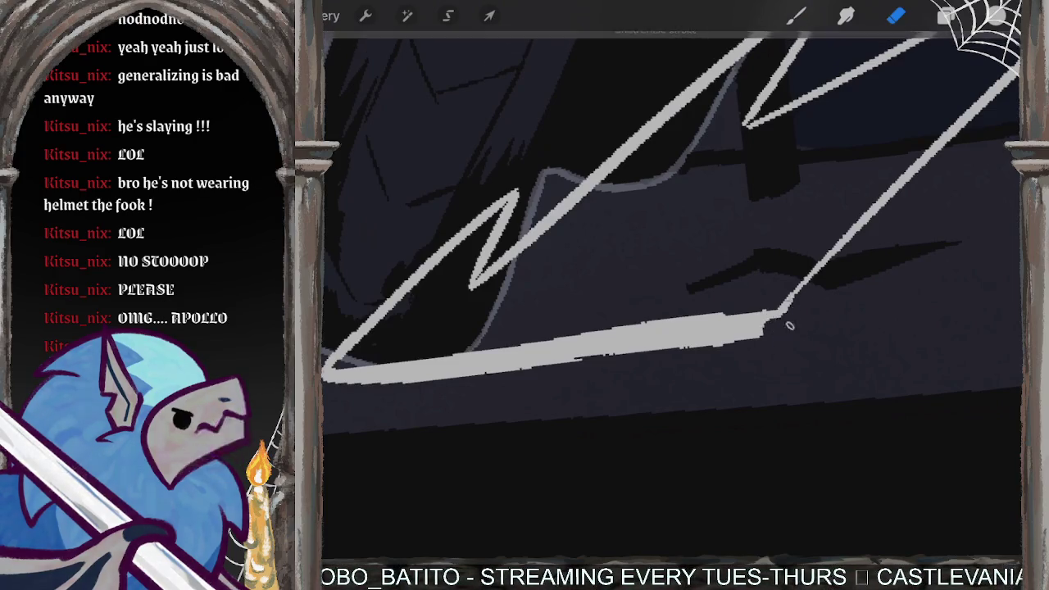
drag(793, 289, 773, 316)
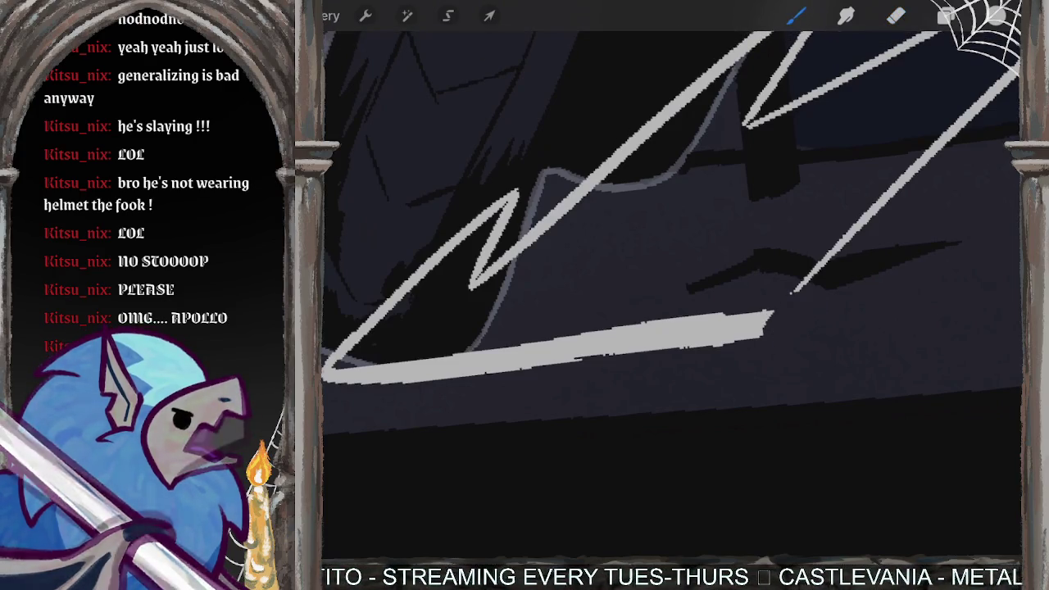
drag(996, 17, 615, 311)
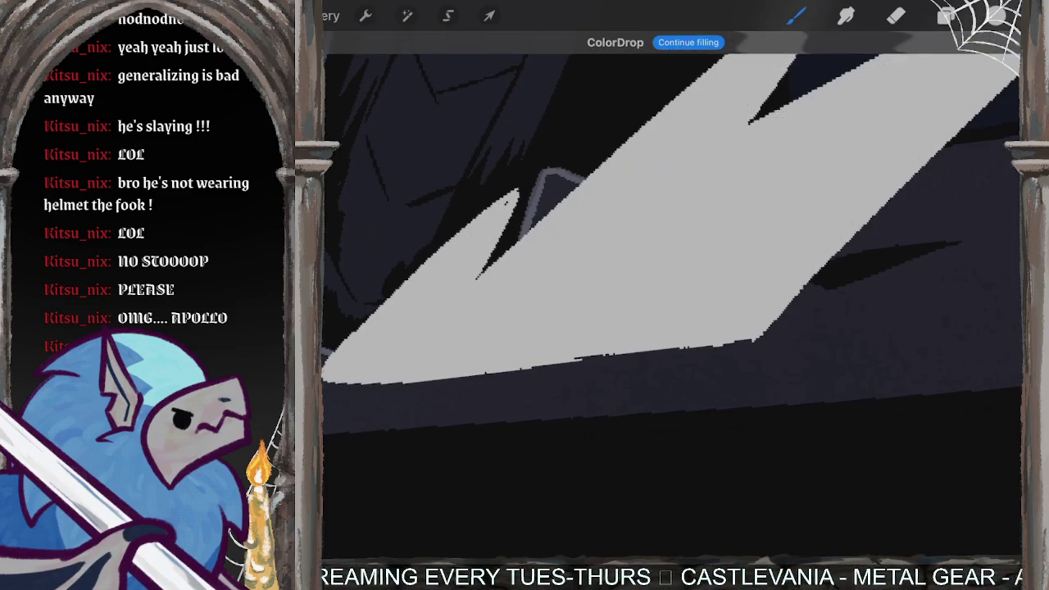
Step: Zoom onto the spark and test an upper-tip extension, erasing it then restoring it with undo
scroll(672, 287, down, 5)
scroll(673, 287, down, 5)
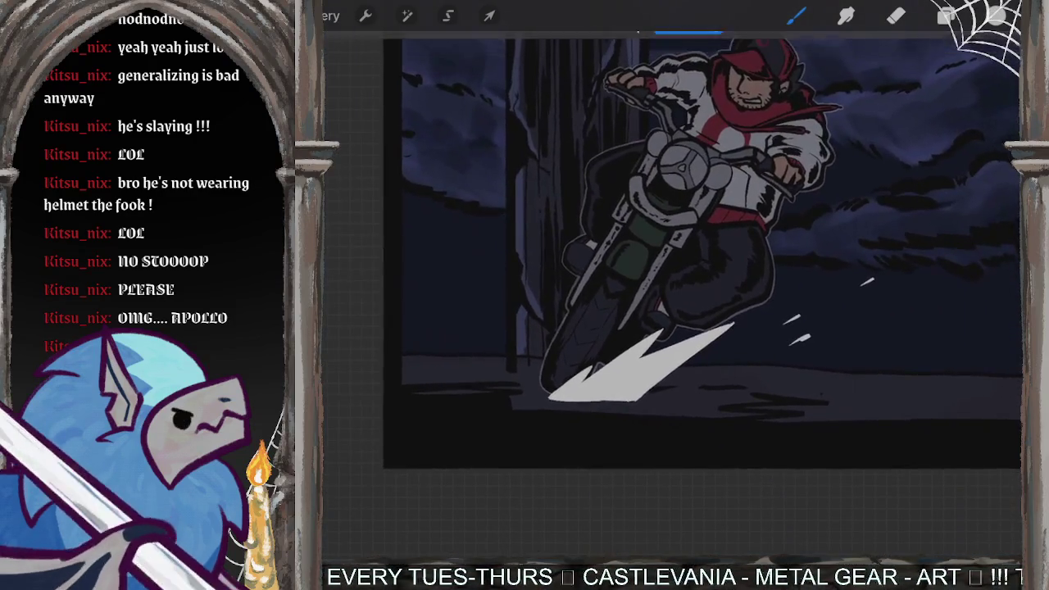
scroll(673, 287, up, 3)
scroll(524, 393, up, 3)
scroll(525, 393, up, 2)
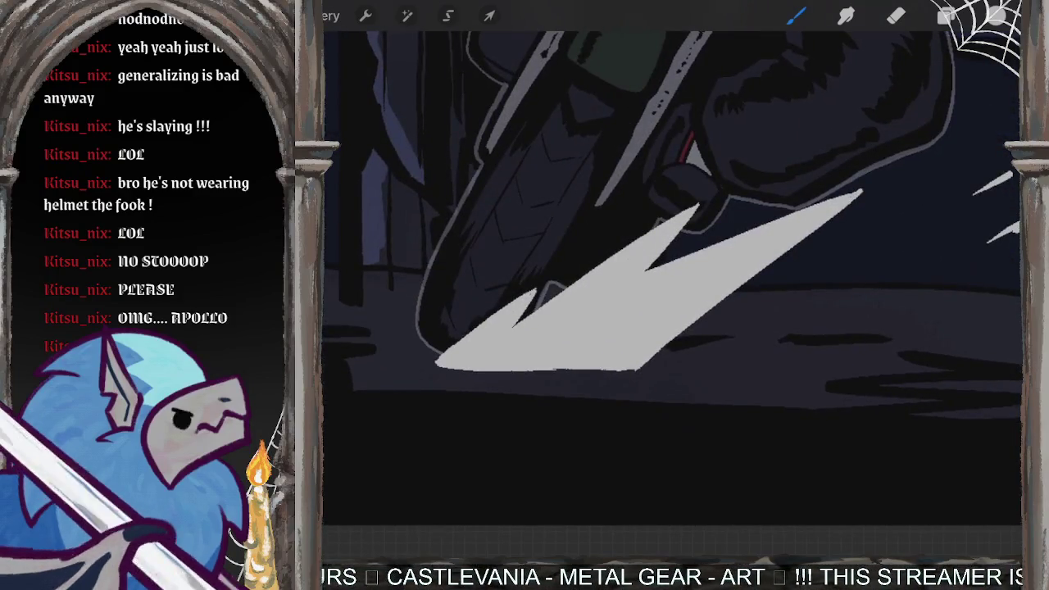
drag(691, 208, 711, 196)
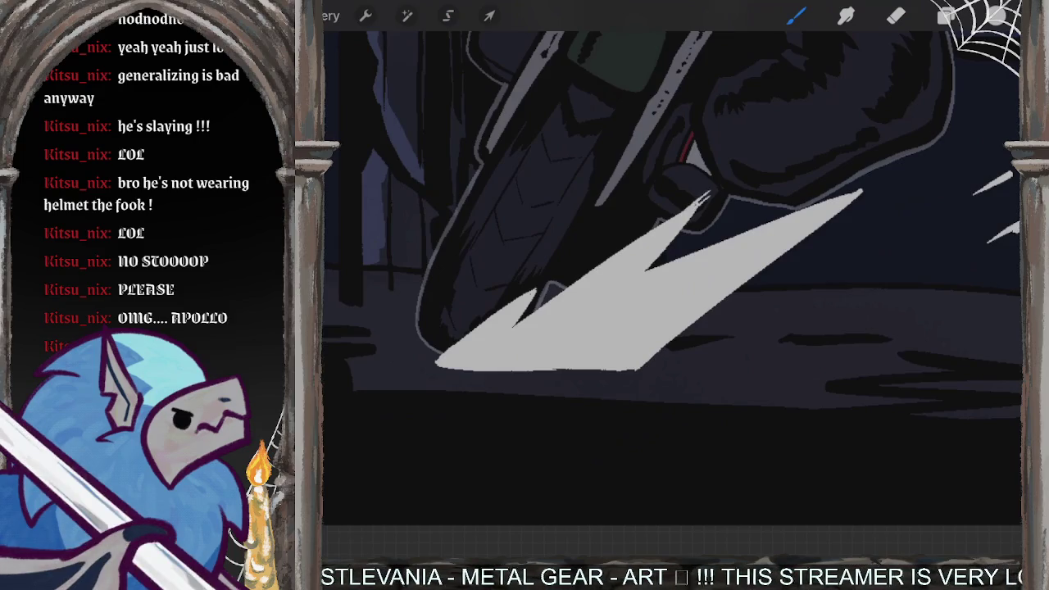
click(897, 15)
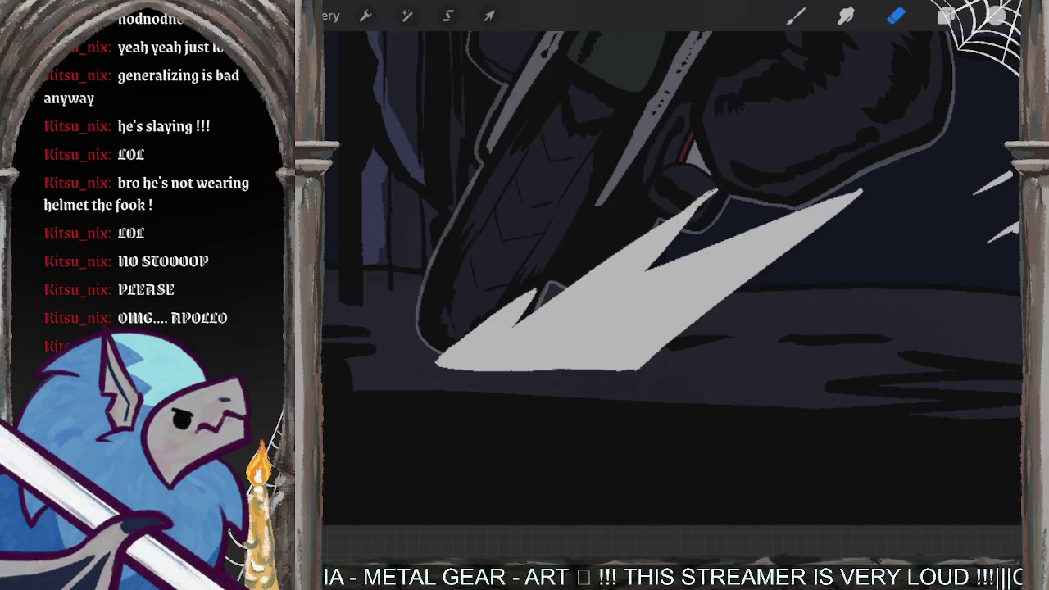
drag(711, 195, 690, 214)
key(ctrl+z)
scroll(673, 246, up, 3)
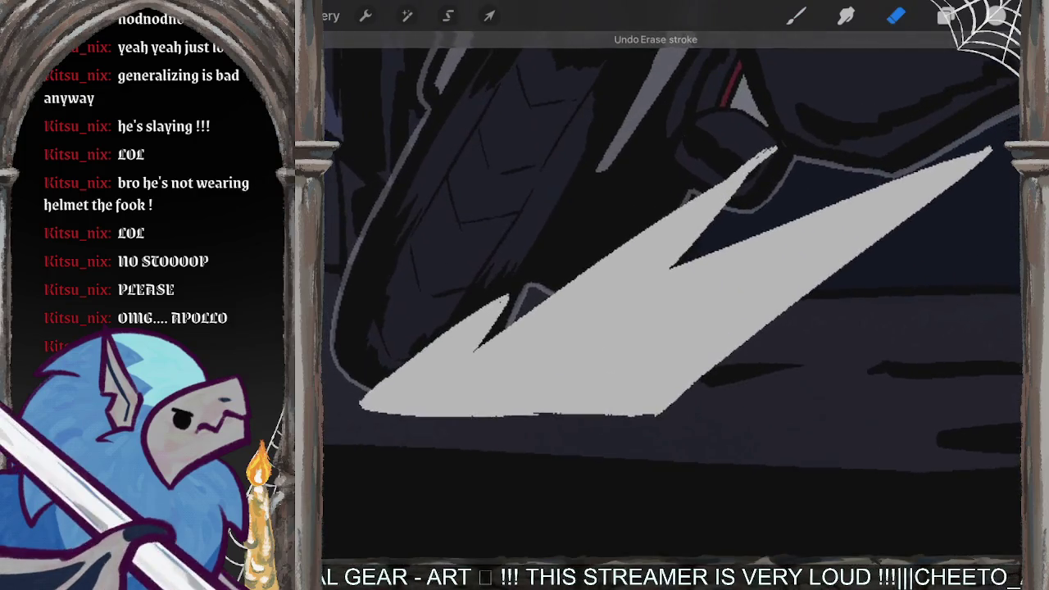
Step: Try trimming the spark's lower-left edge with the eraser, undoing each attempt
drag(499, 301, 371, 392)
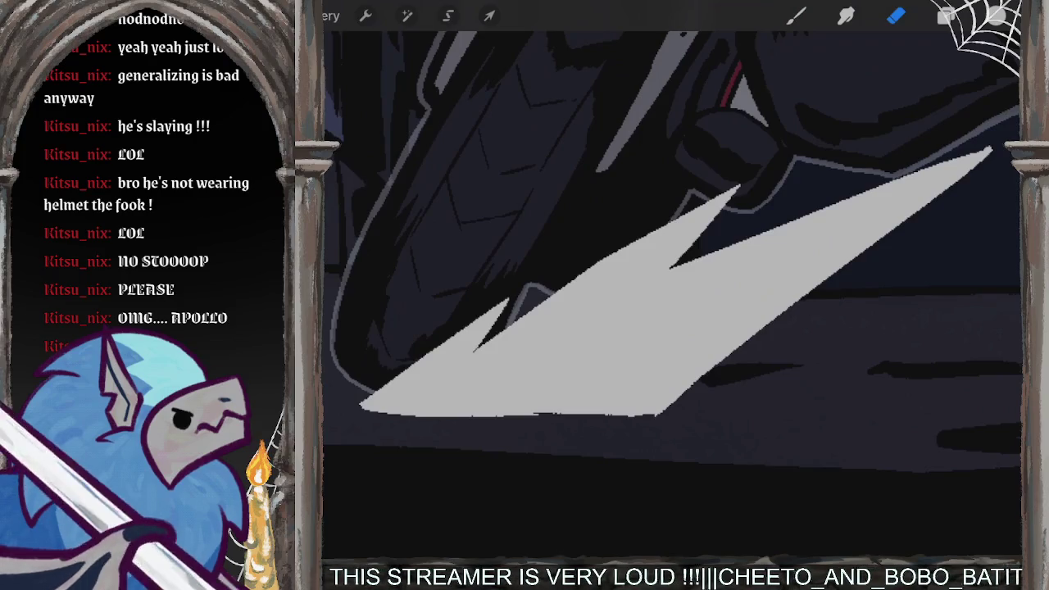
drag(672, 295, 623, 328)
key(ctrl+z)
drag(538, 197, 538, 295)
key(ctrl+z)
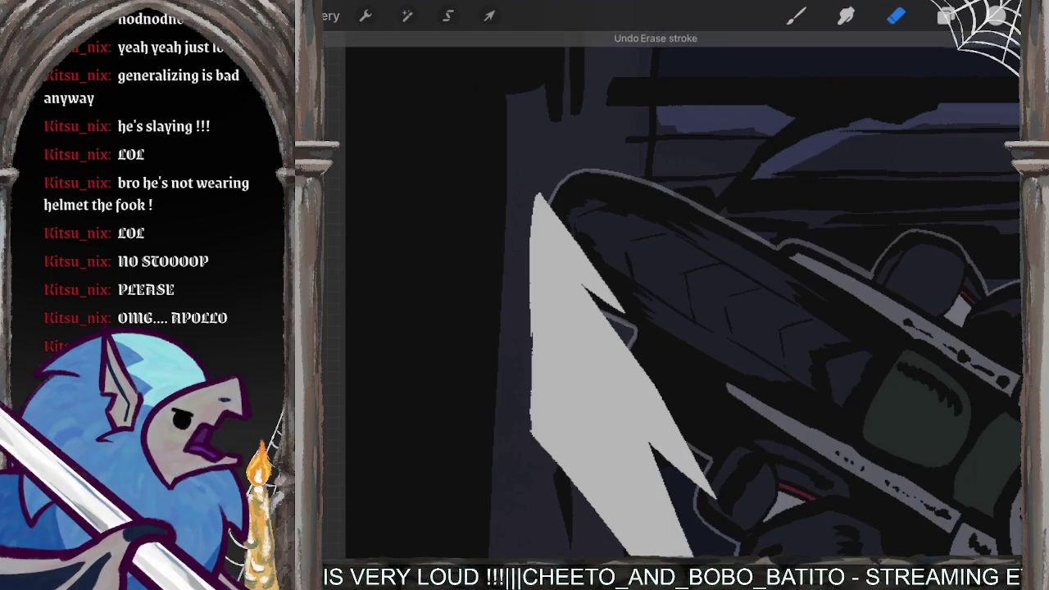
Step: Paint four thin white slivers down the spark's left and lower-left edge
key(b)
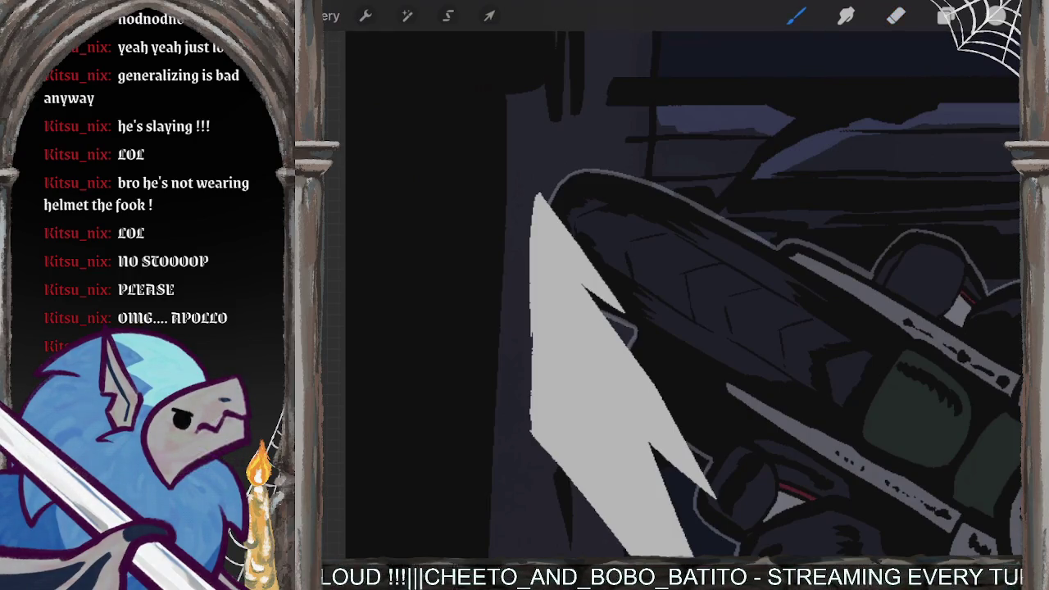
drag(528, 269, 526, 420)
drag(529, 328, 515, 510)
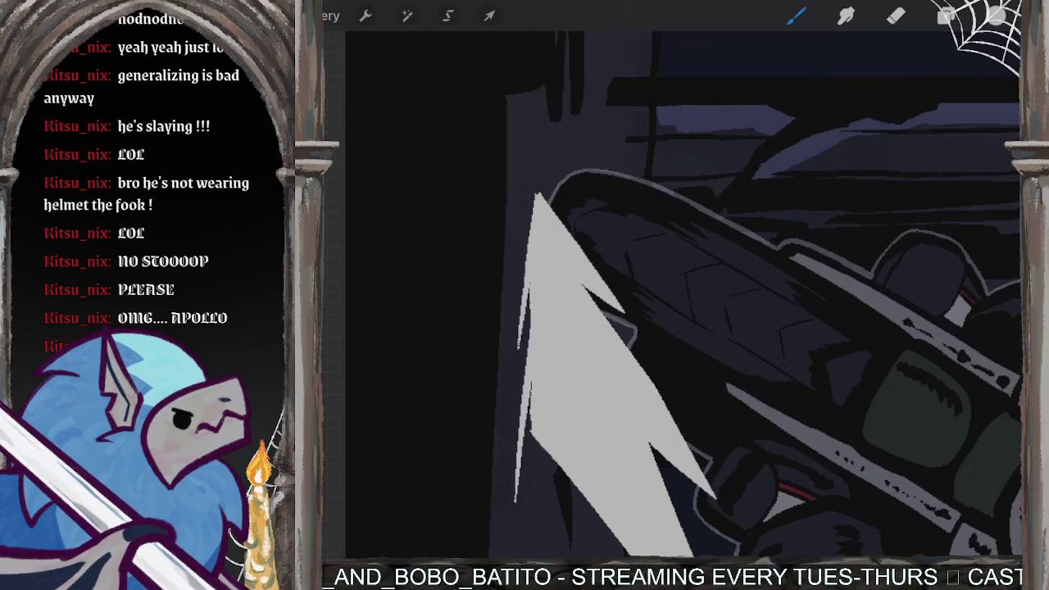
drag(535, 438, 518, 493)
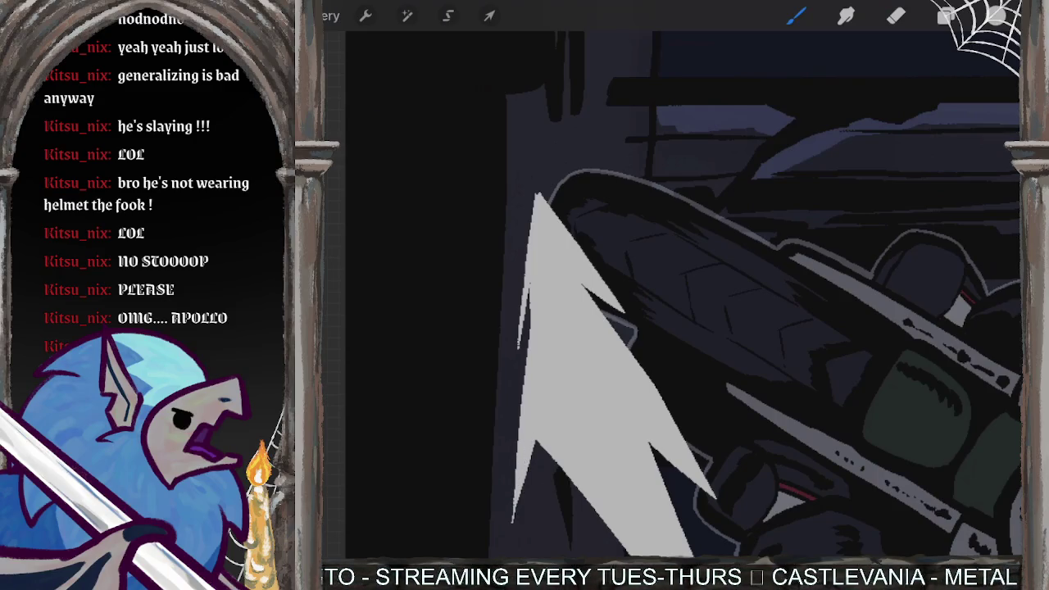
drag(537, 442, 514, 521)
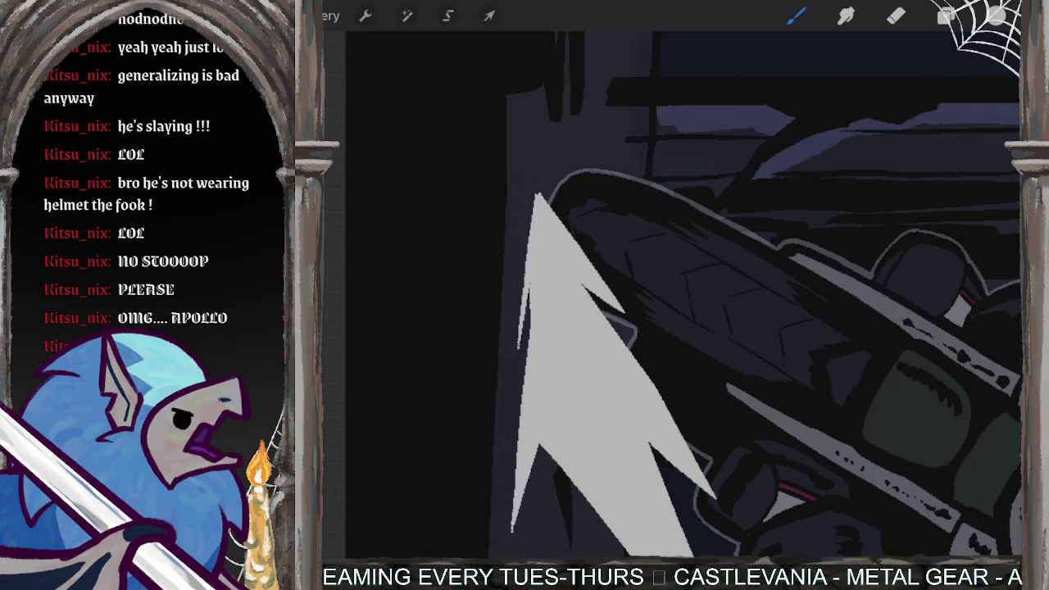
scroll(673, 295, down, 1)
Step: Zoom in and out around the spark burst and undo the last eraser stroke
scroll(672, 295, down, 3)
scroll(673, 295, down, 2)
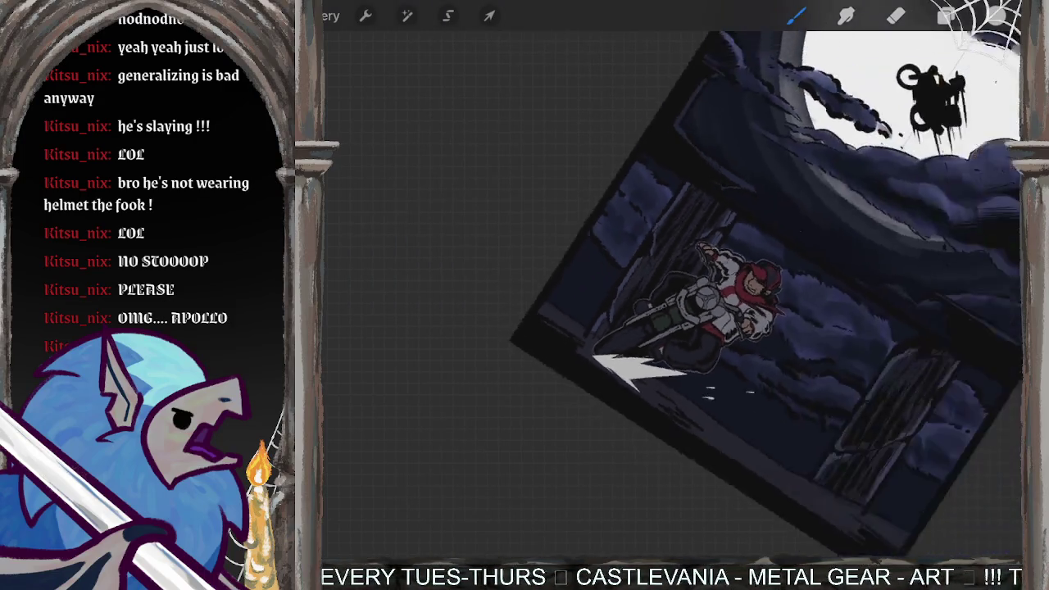
scroll(672, 295, down, 1)
scroll(722, 246, down, 2)
scroll(722, 237, up, 1)
scroll(721, 238, up, 1)
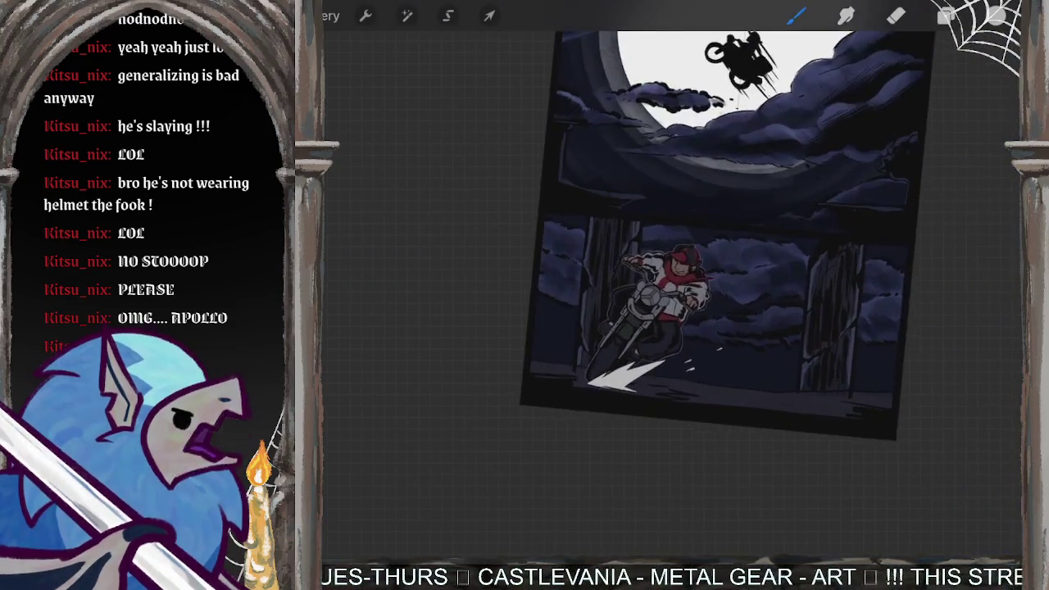
scroll(721, 271, up, 2)
scroll(721, 270, down, 2)
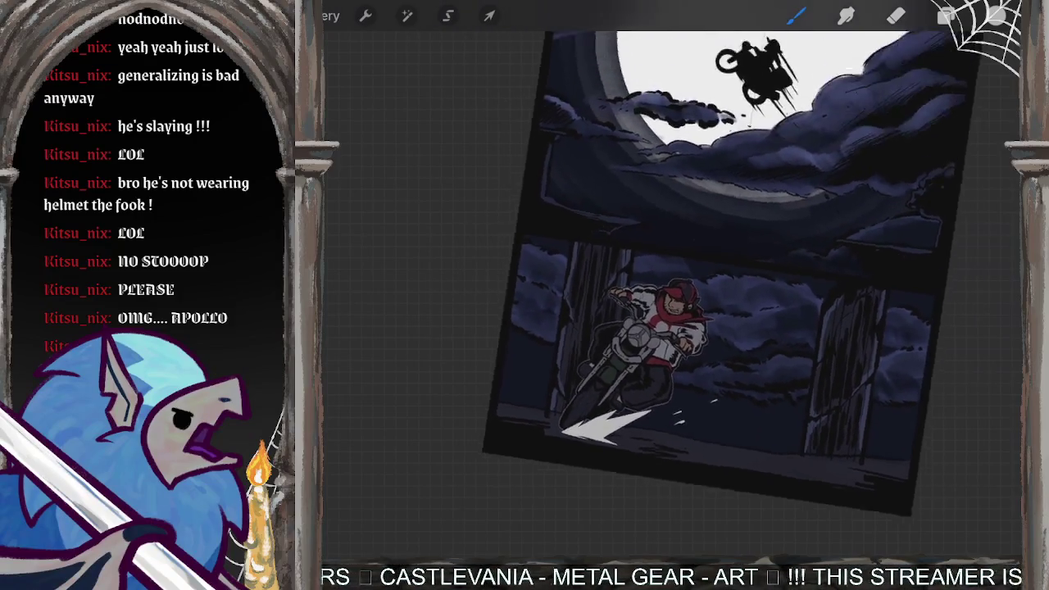
scroll(705, 278, up, 2)
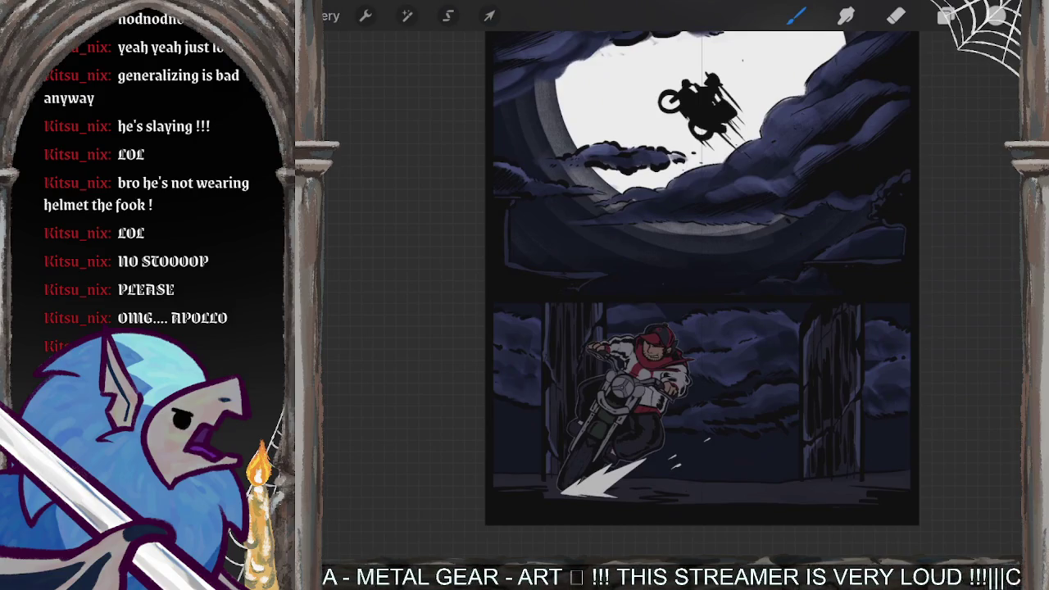
scroll(696, 369, up, 3)
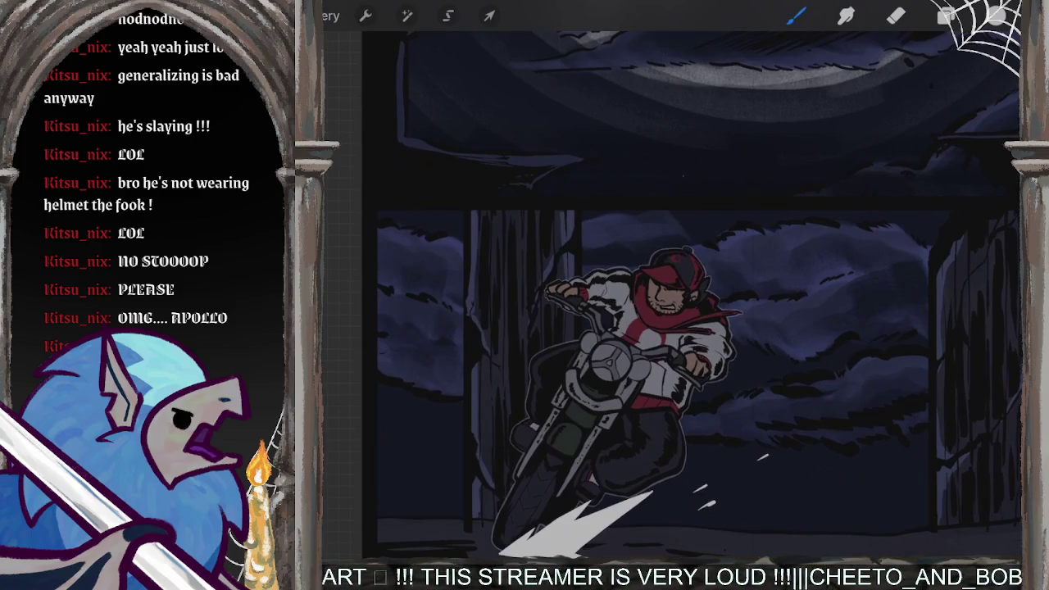
scroll(672, 328, up, 3)
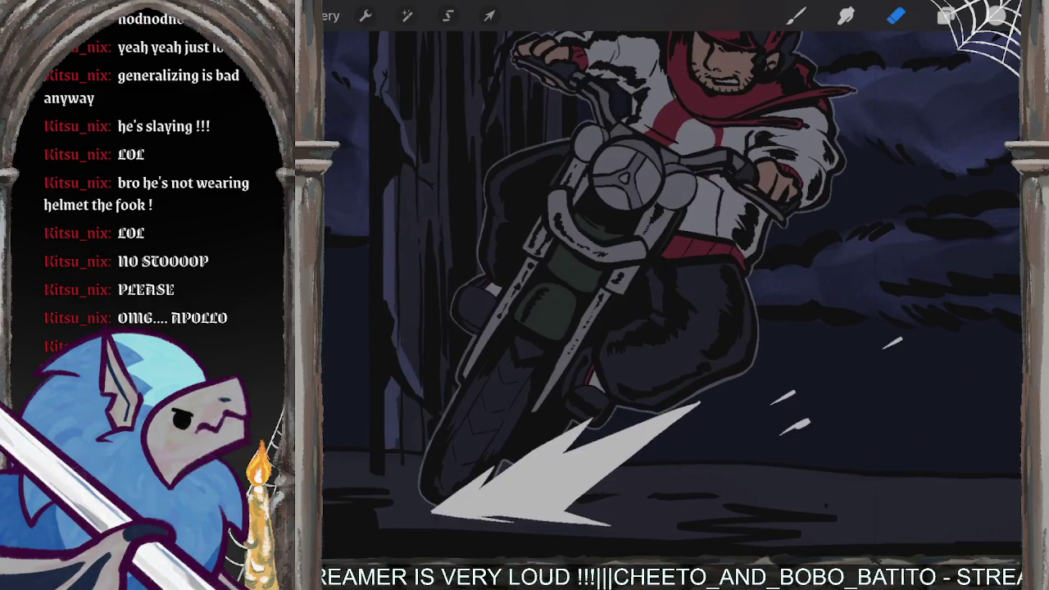
scroll(625, 483, up, 5)
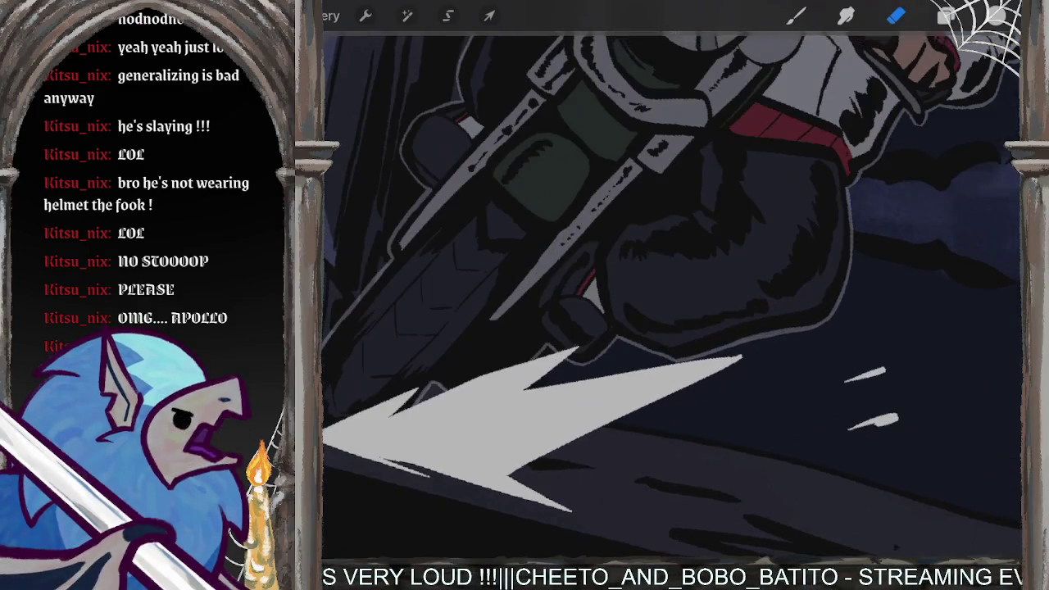
key(ctrl+z)
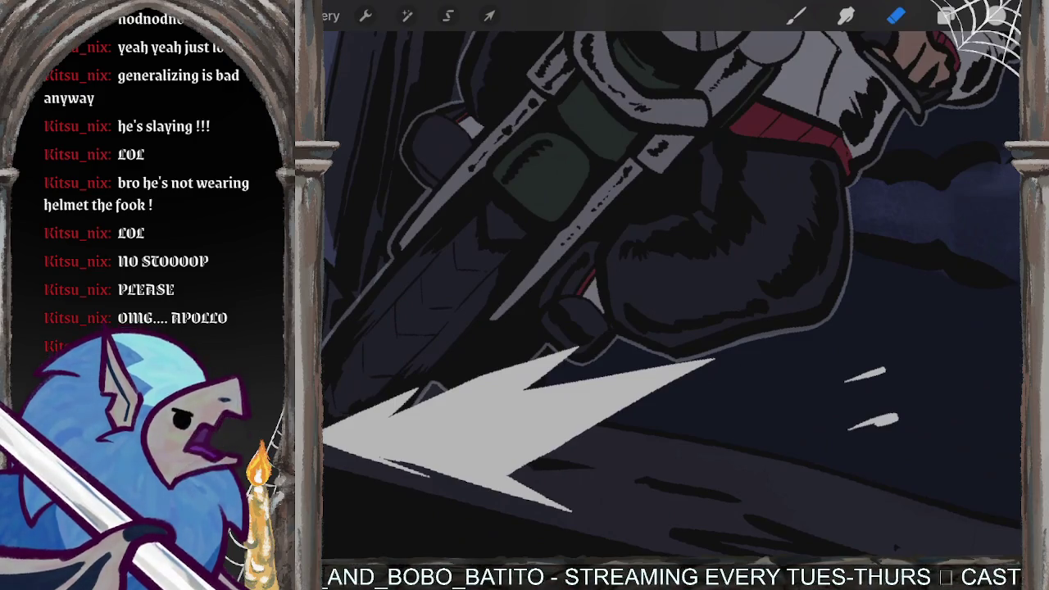
Step: Return to the brush and undo the last paint stroke
scroll(623, 328, down, 5)
scroll(656, 295, down, 3)
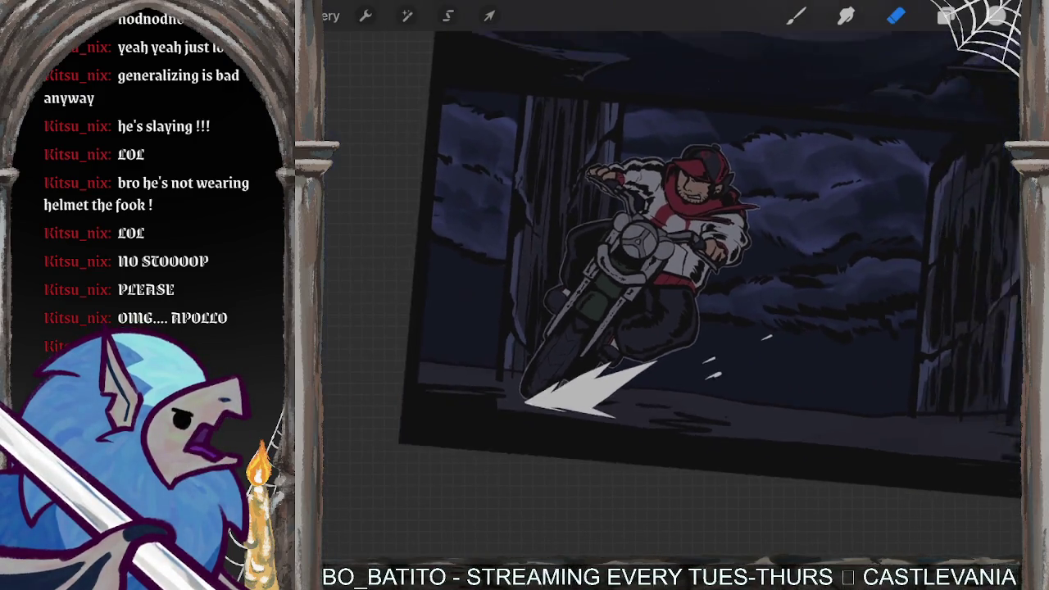
key(b)
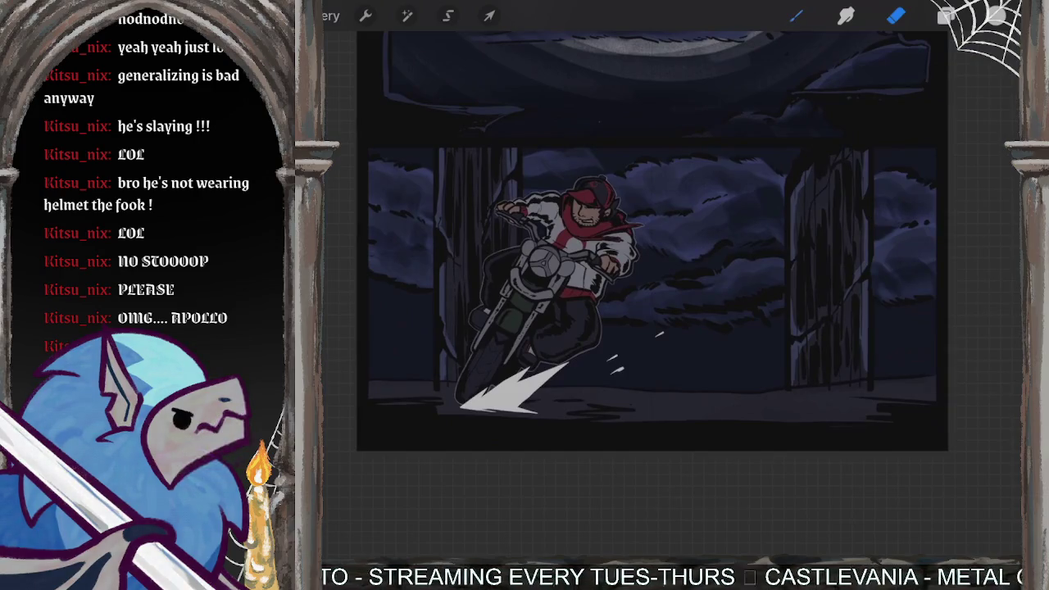
key(ctrl+z)
scroll(655, 295, up, 5)
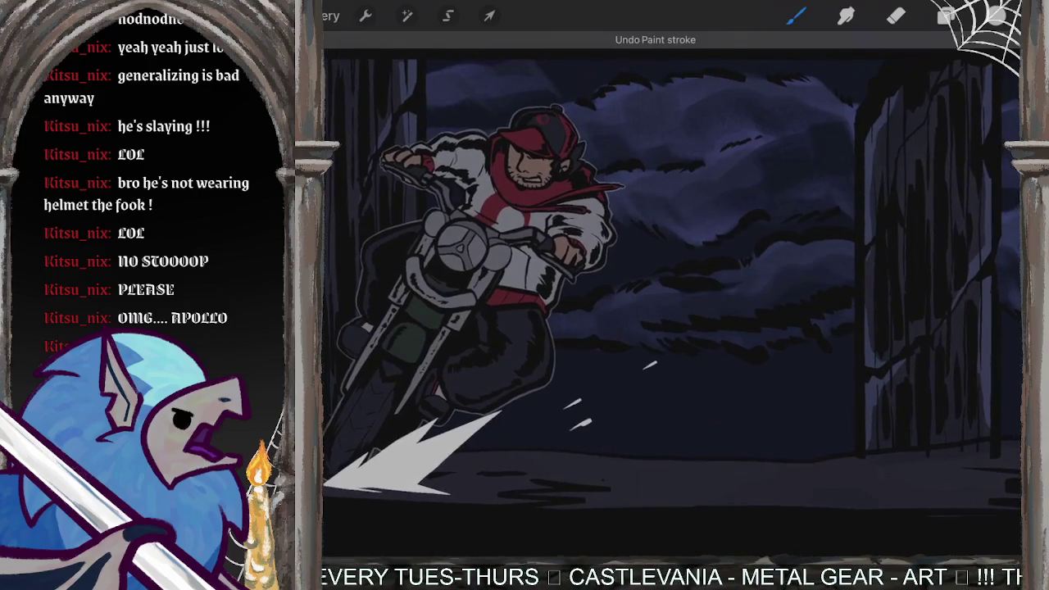
Step: Try small white spark flecks beside the wheel, undoing both
drag(608, 338, 635, 320)
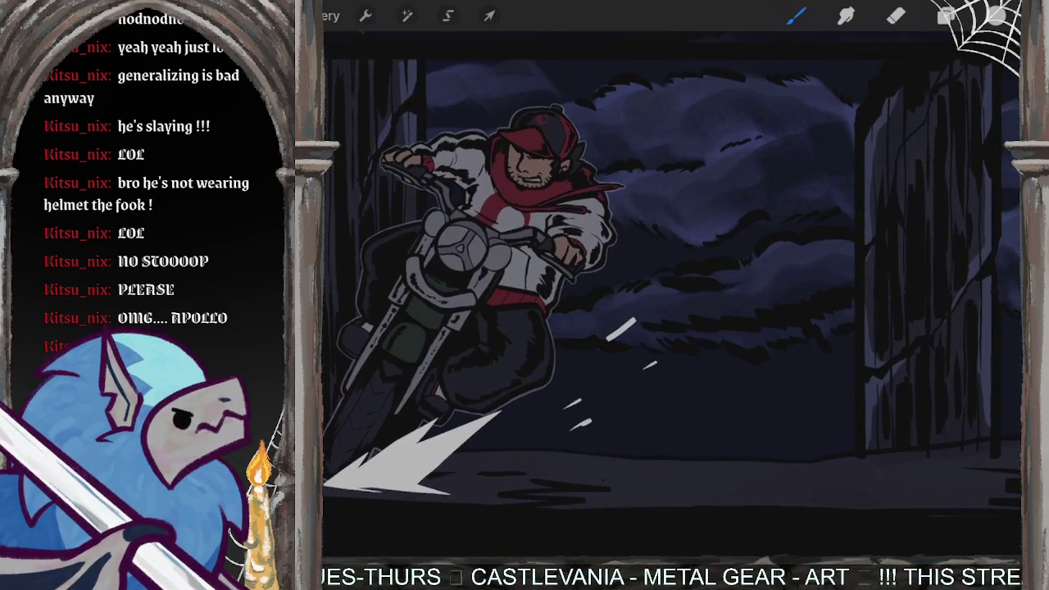
key(ctrl+z)
drag(604, 359, 620, 349)
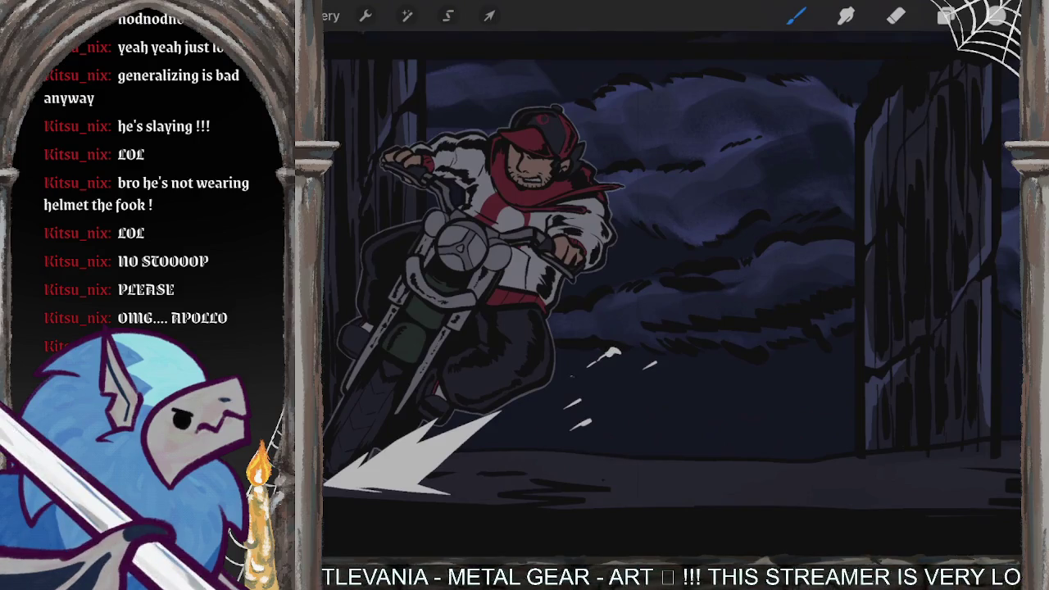
scroll(672, 295, down, 3)
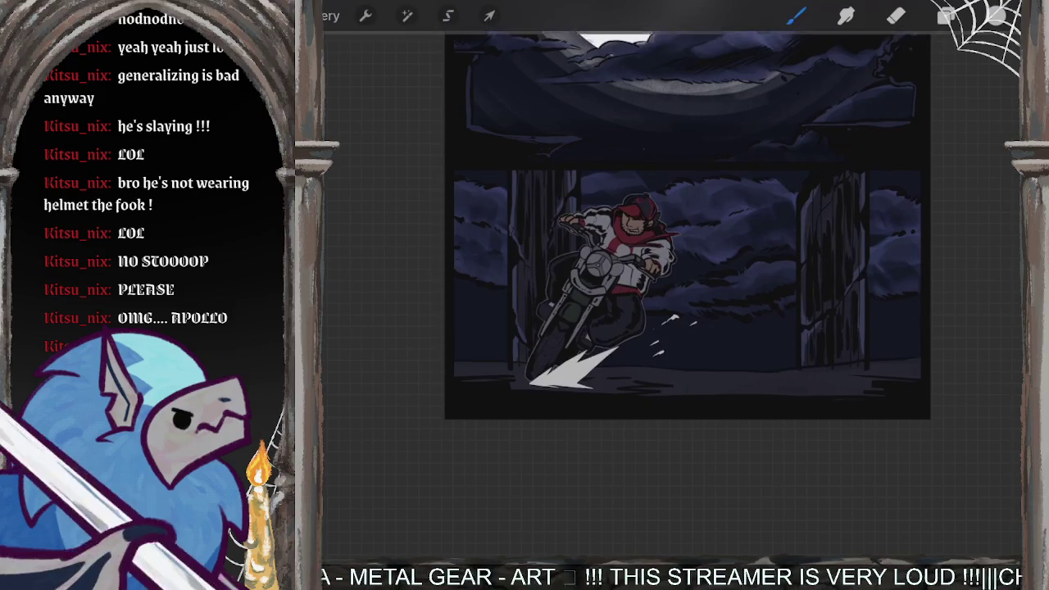
key(ctrl+z)
scroll(697, 328, up, 2)
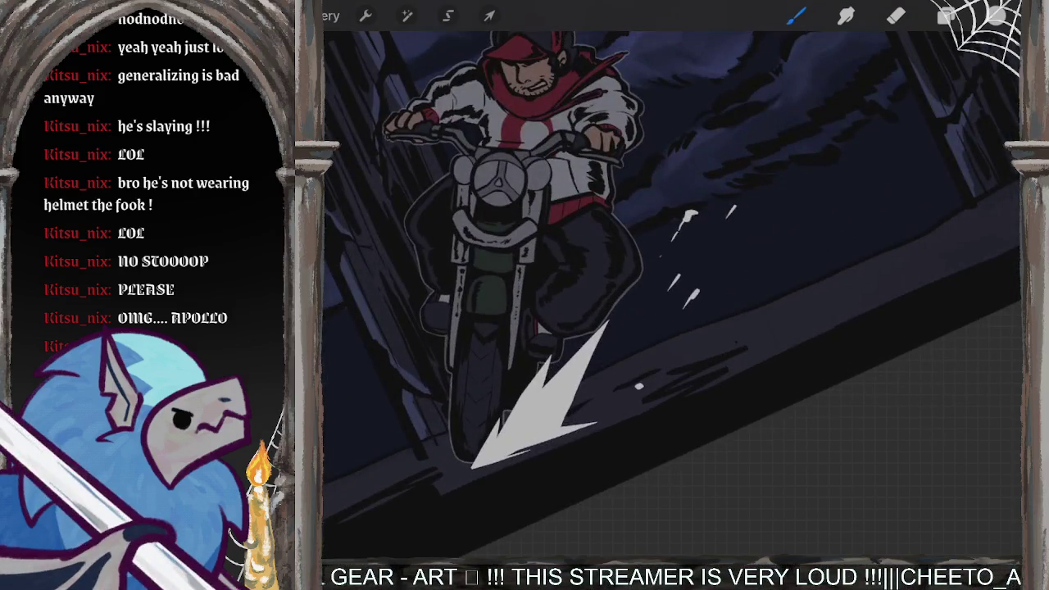
Step: Test several white speed lines of varying angle and thickness on the road, undoing the rejects
drag(578, 375, 750, 316)
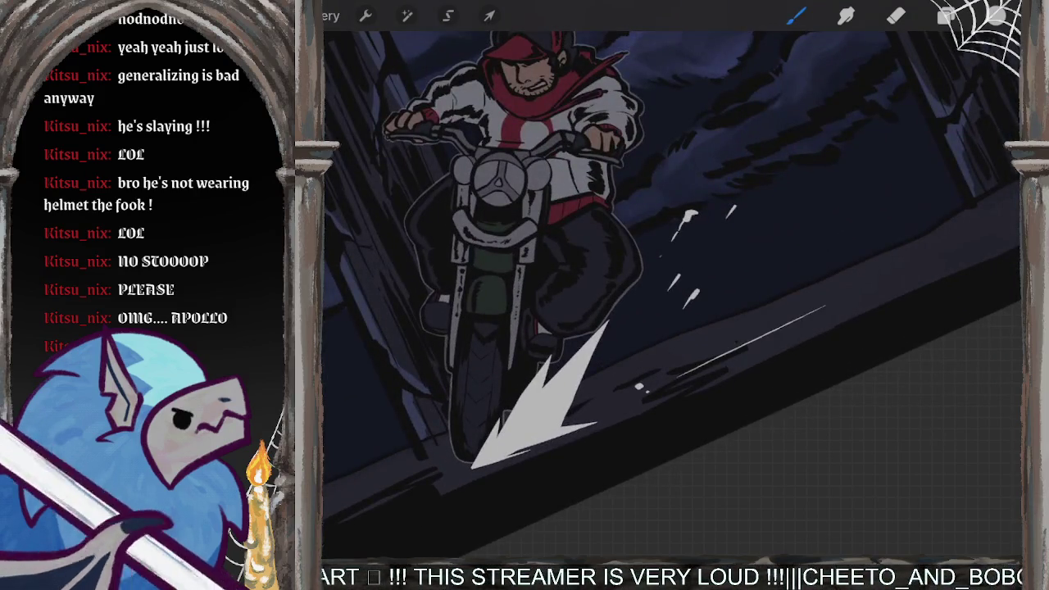
key(ctrl+z)
drag(674, 390, 839, 315)
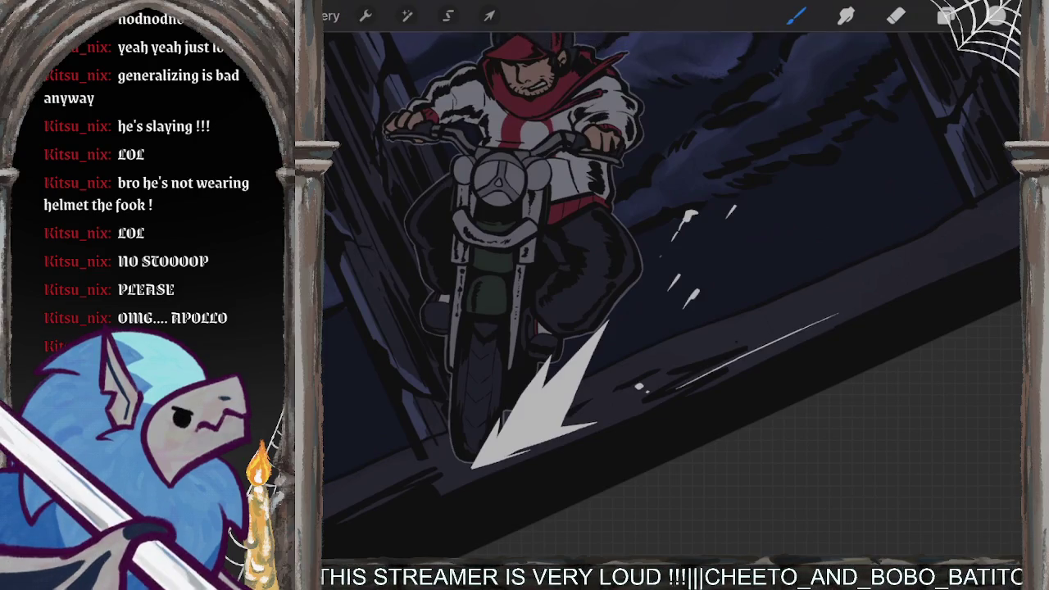
drag(674, 389, 806, 280)
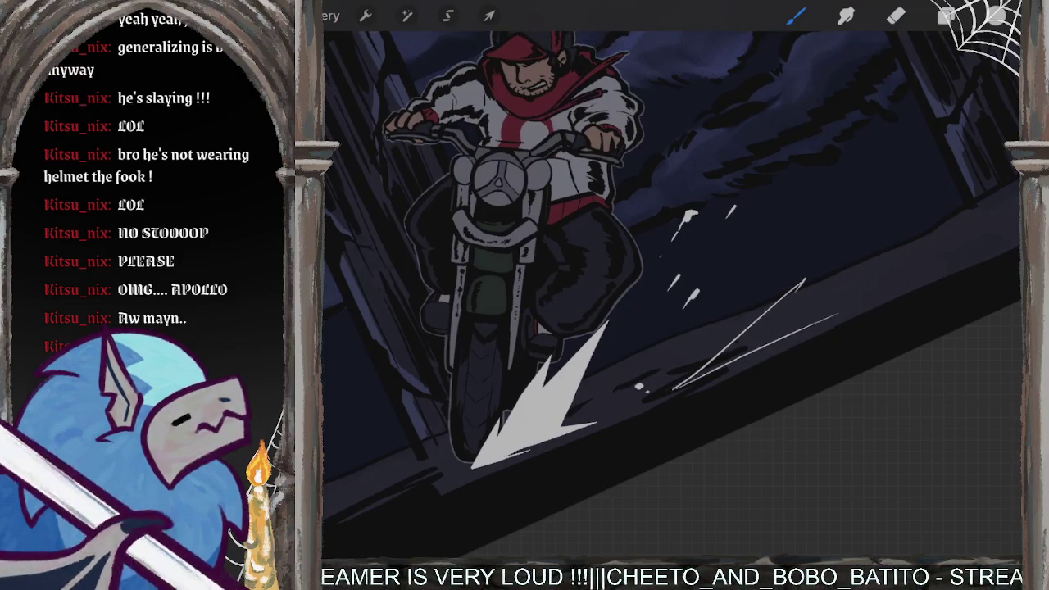
key(ctrl+z)
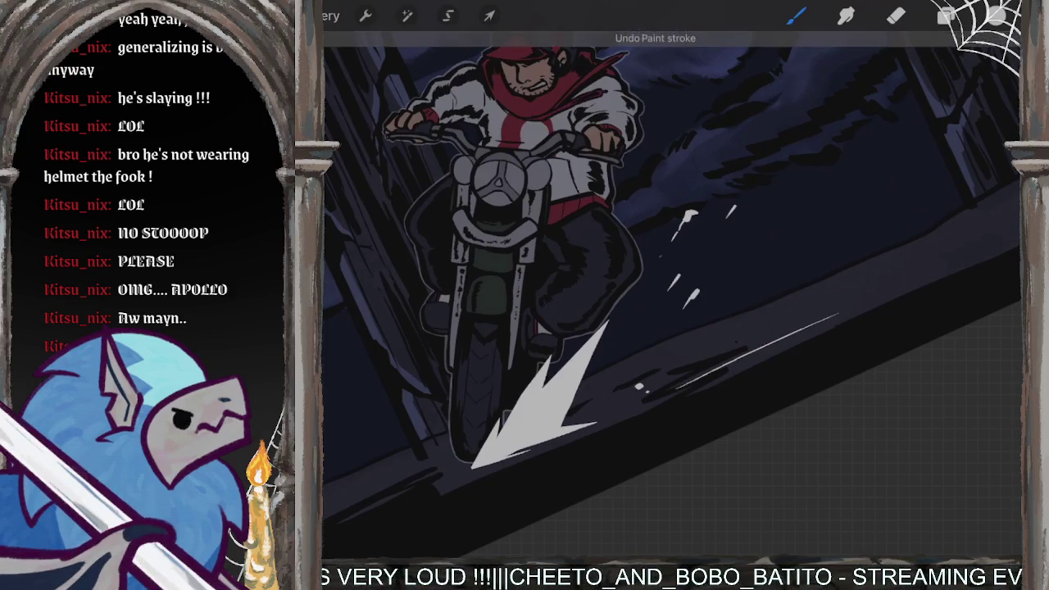
drag(674, 390, 770, 328)
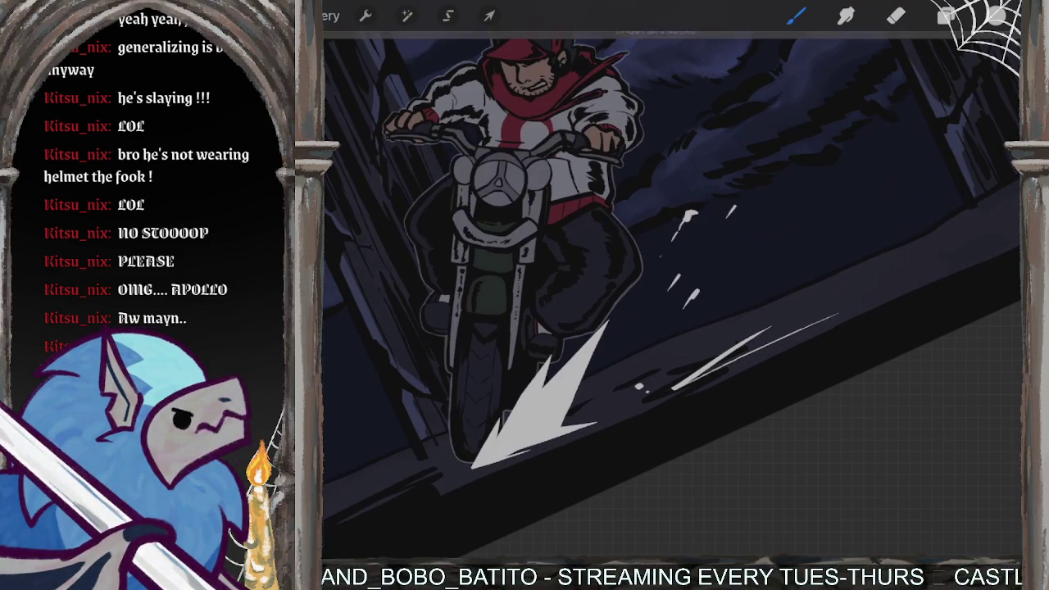
key(ctrl+z)
key(ctrl+z)
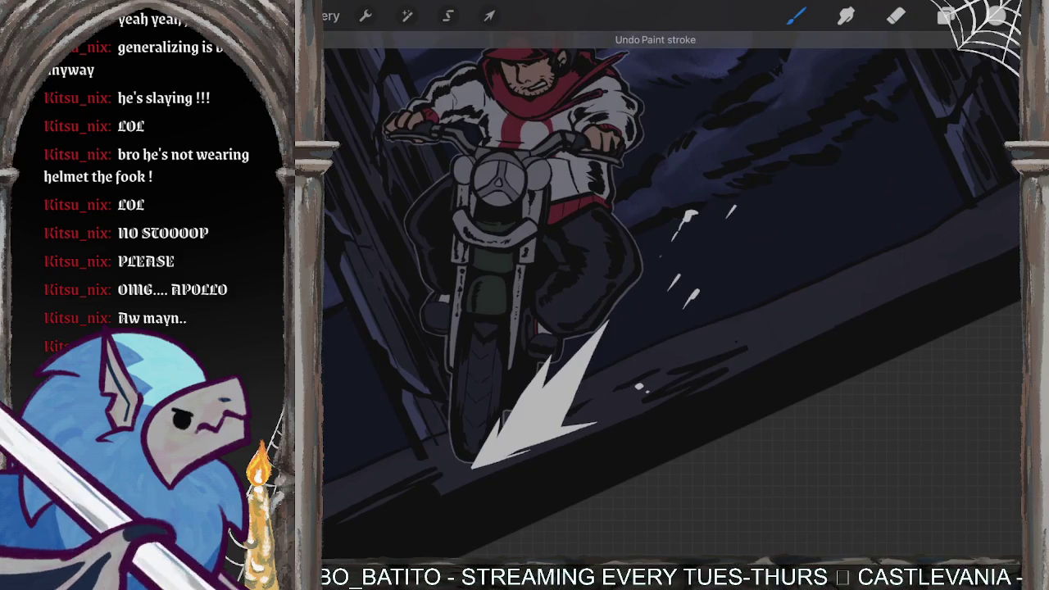
Step: Tilt the view and draw one long straight white speed streak along the road
drag(592, 420, 824, 326)
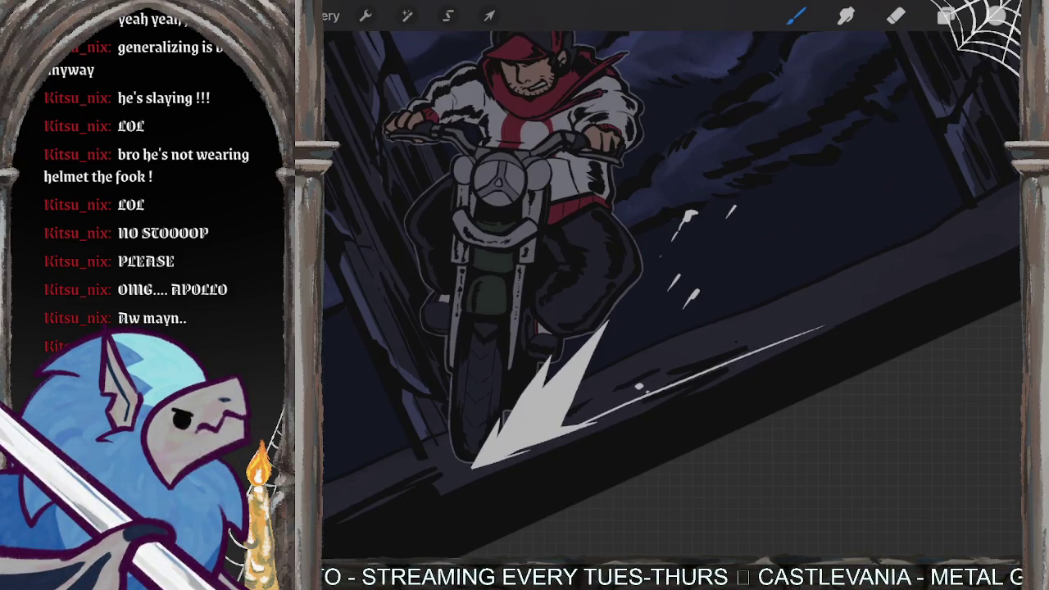
drag(536, 318, 478, 312)
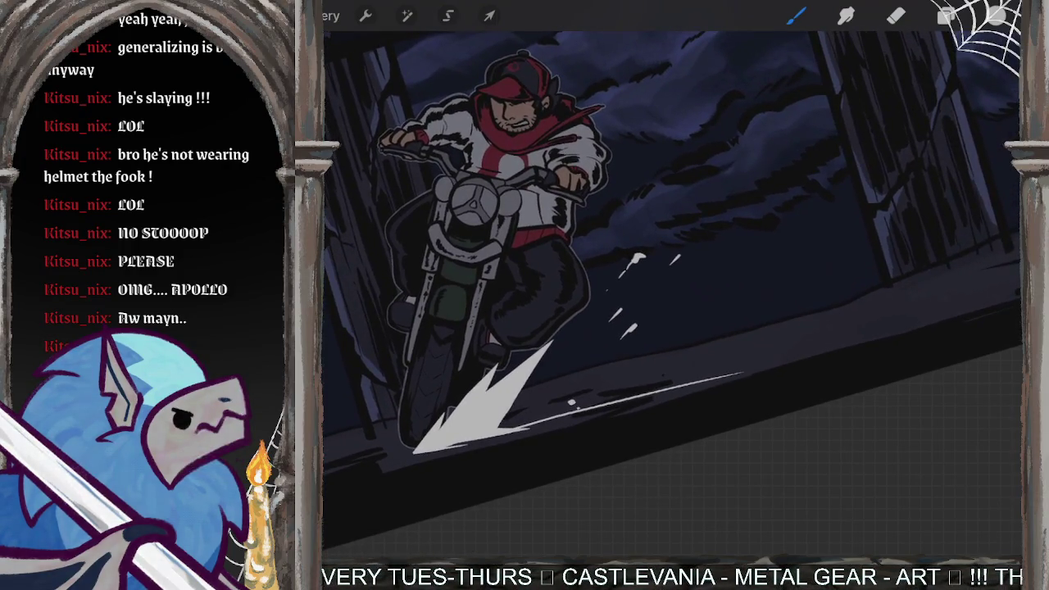
scroll(672, 262, up, 2)
key(ctrl+z)
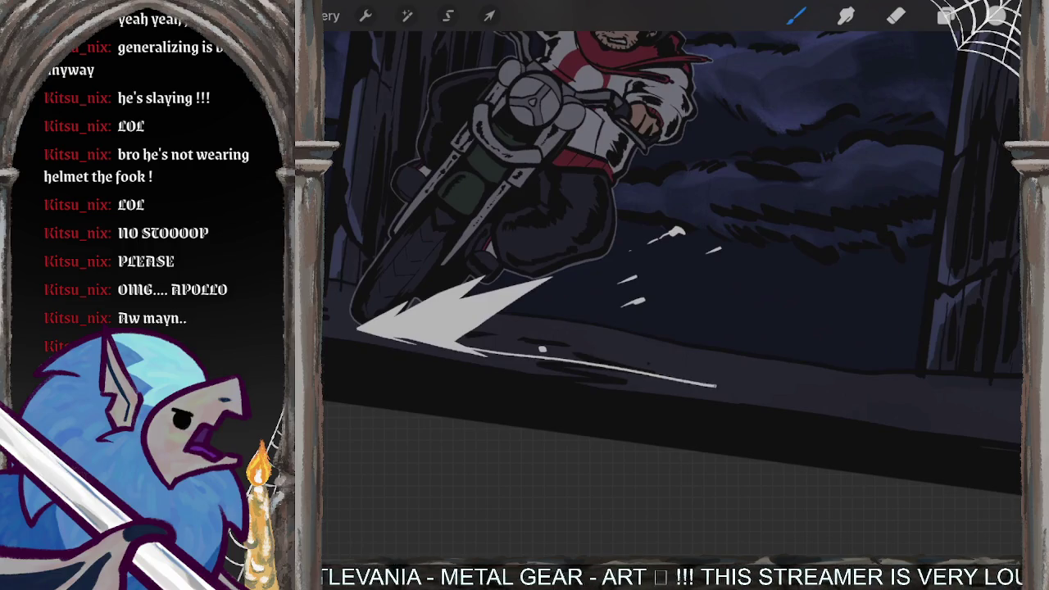
drag(484, 355, 722, 384)
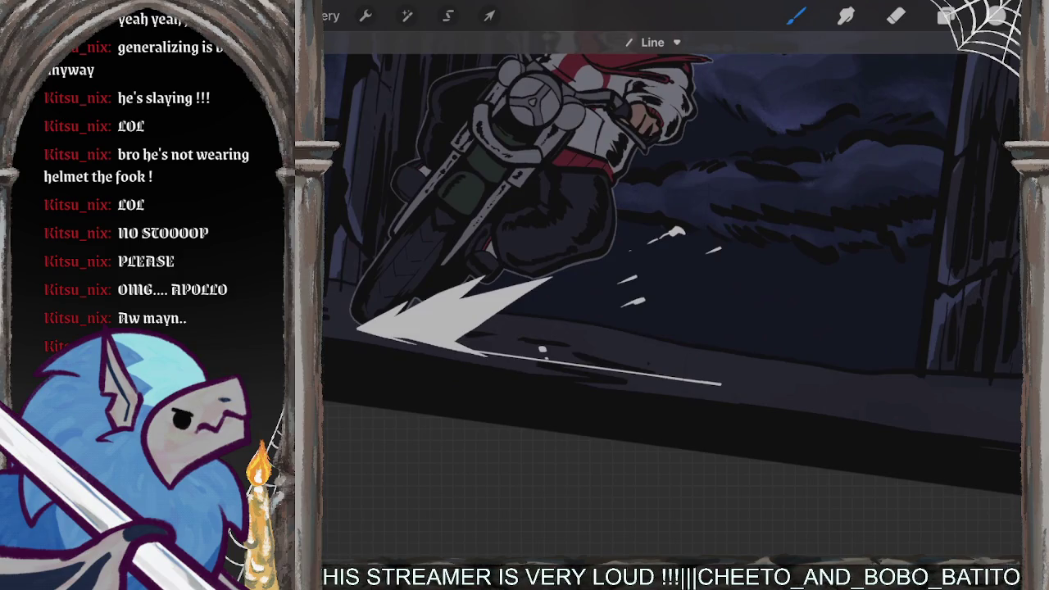
scroll(673, 262, up, 3)
scroll(672, 262, up, 1)
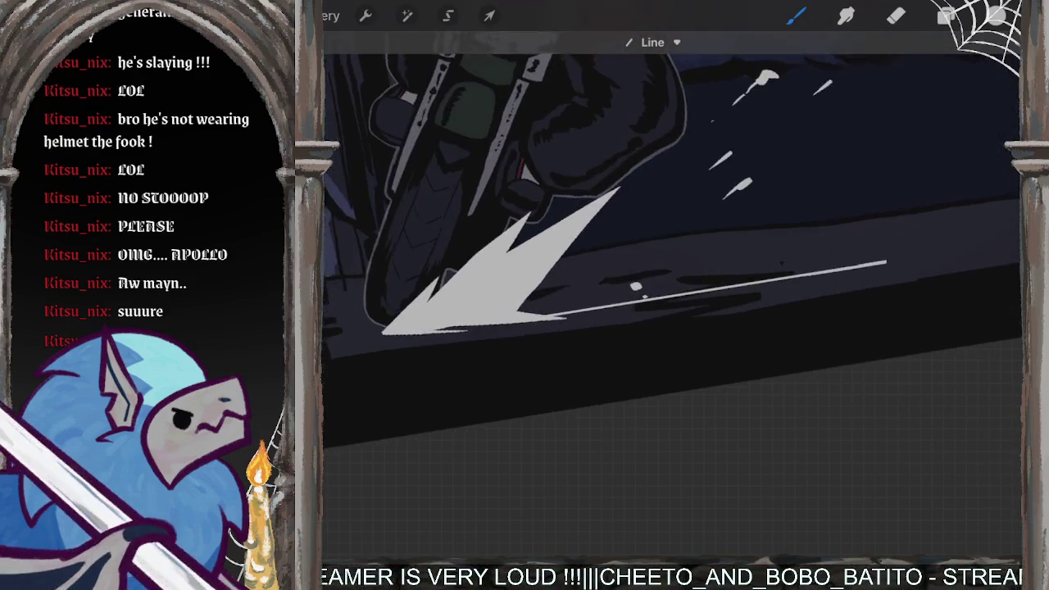
scroll(672, 262, up, 1)
scroll(672, 262, up, 1)
scroll(672, 263, up, 1)
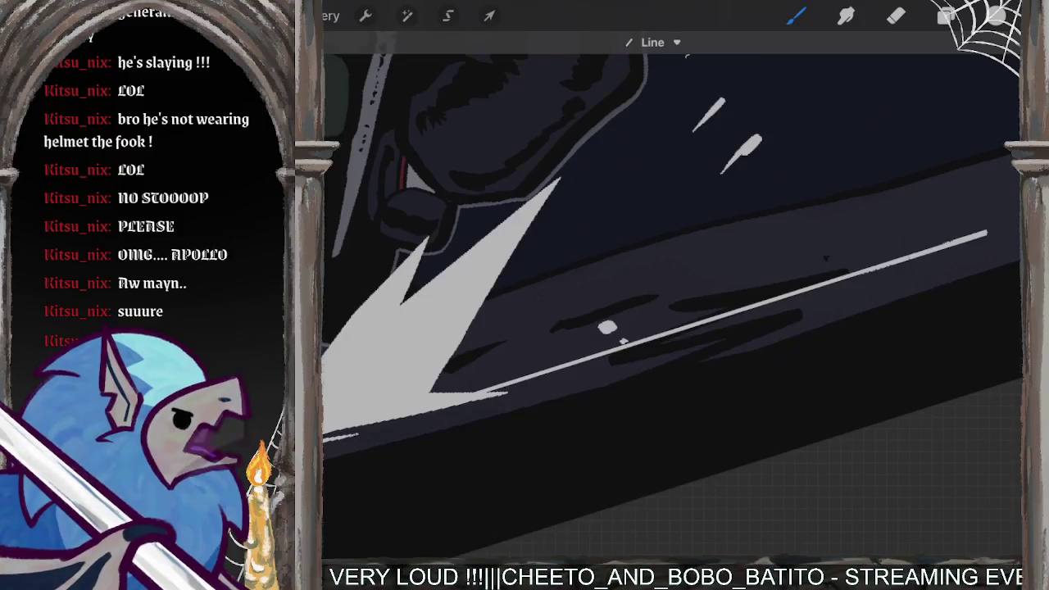
Step: Draw thin white zigzag spark lines from the burst along the road, undoing a stray grey fill
drag(450, 365, 615, 246)
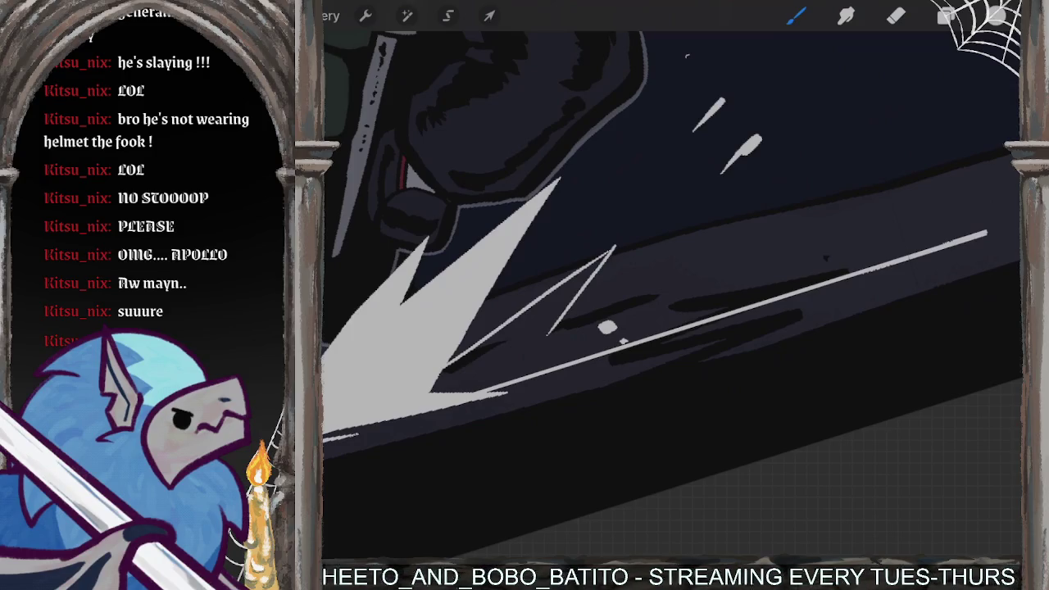
key(ctrl+z)
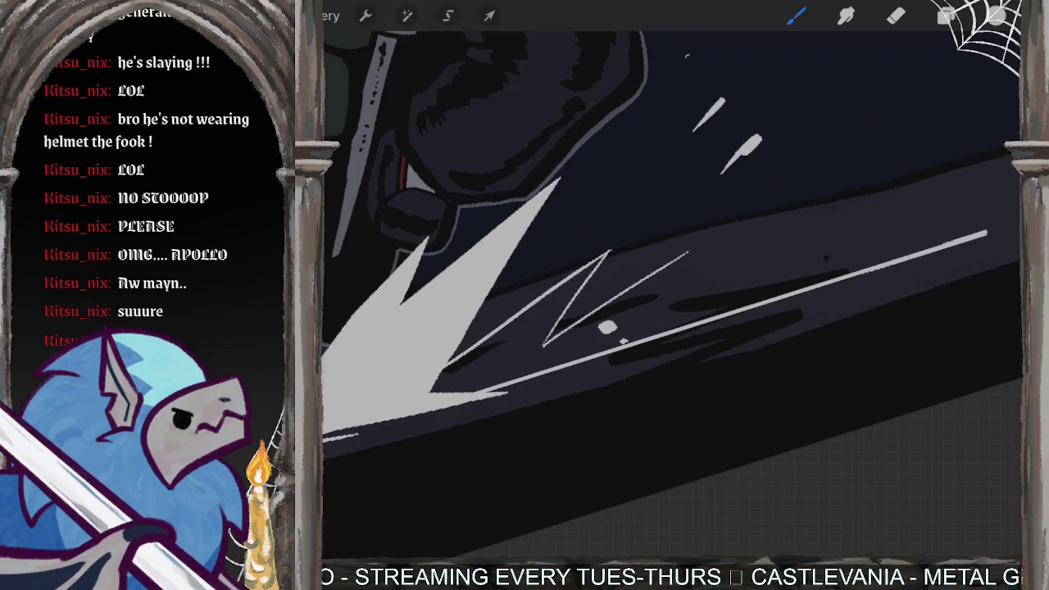
drag(689, 279, 742, 223)
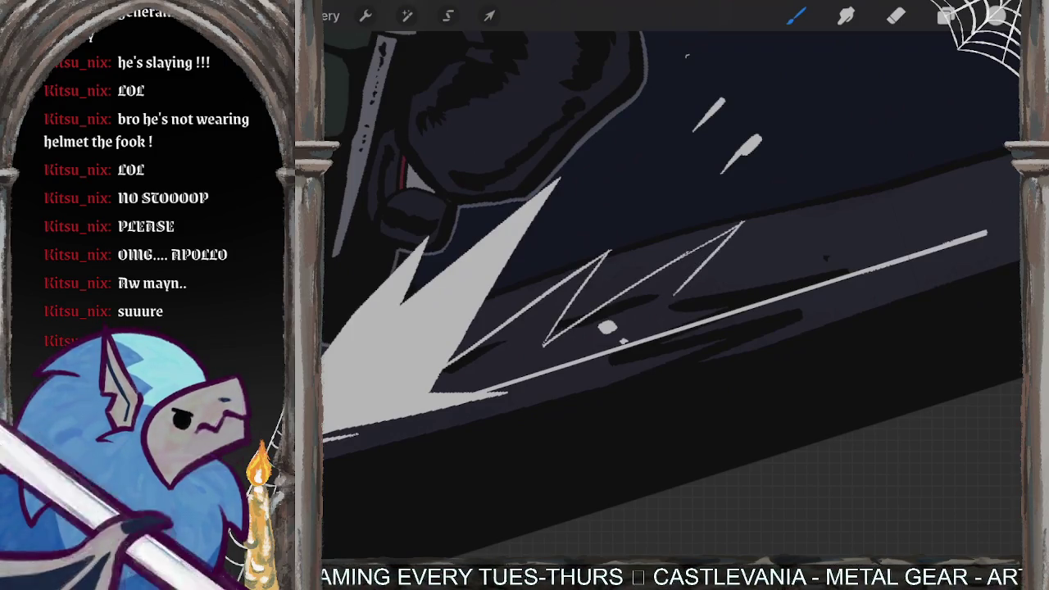
mouse_move(650, 320)
mouse_down()
mouse_move(779, 258)
mouse_move(893, 244)
mouse_up()
drag(836, 272, 879, 253)
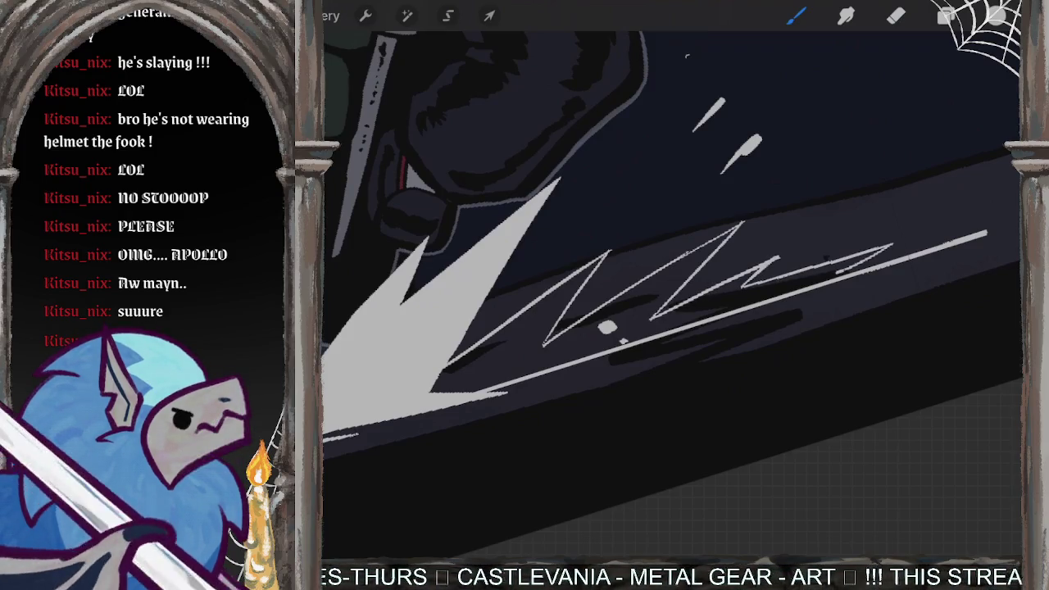
drag(997, 15, 555, 338)
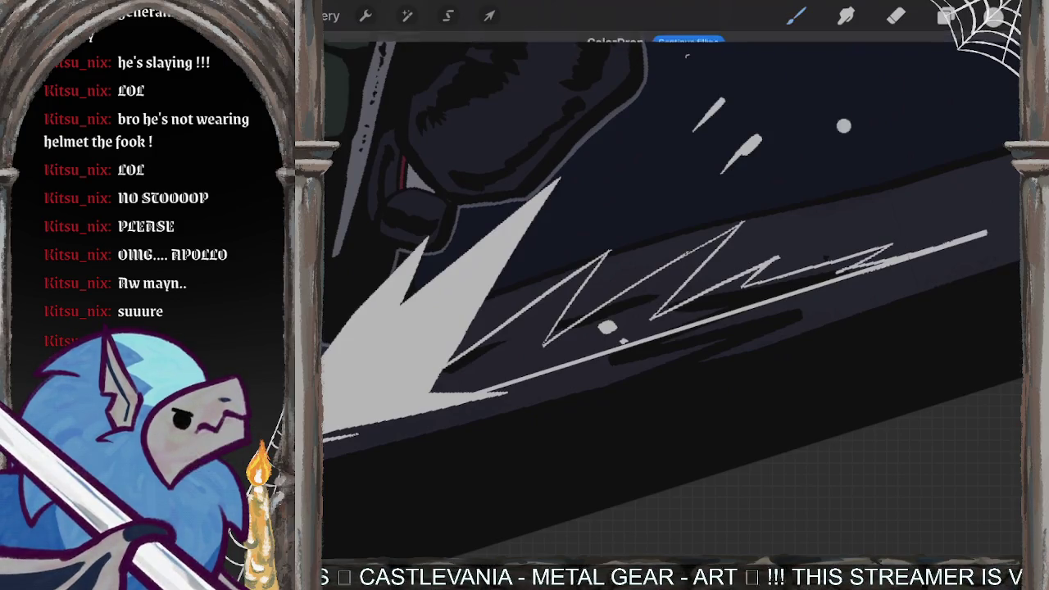
key(ctrl+z)
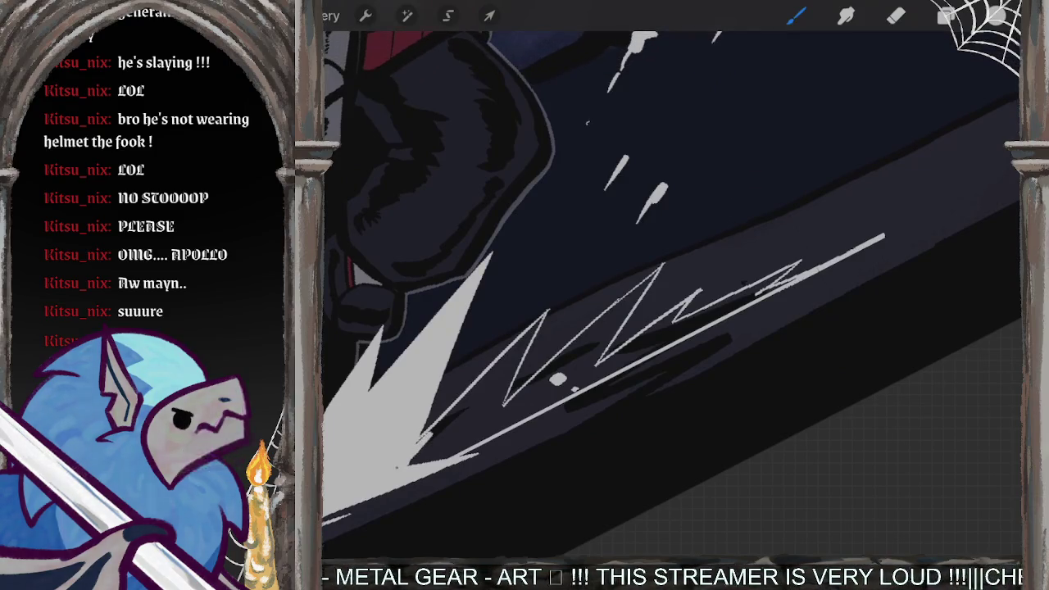
drag(485, 384, 438, 423)
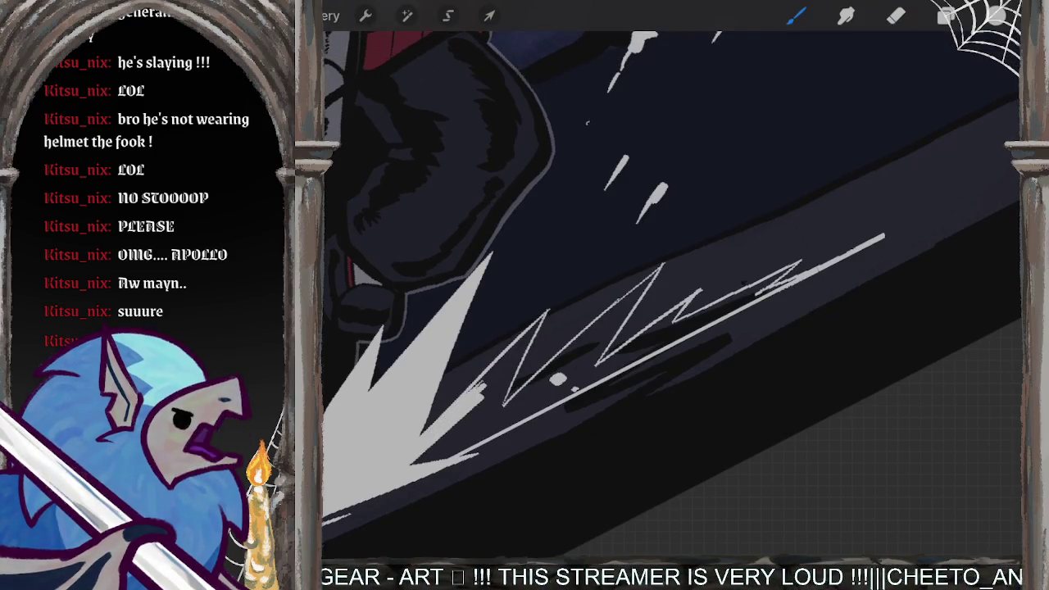
scroll(671, 295, up, 5)
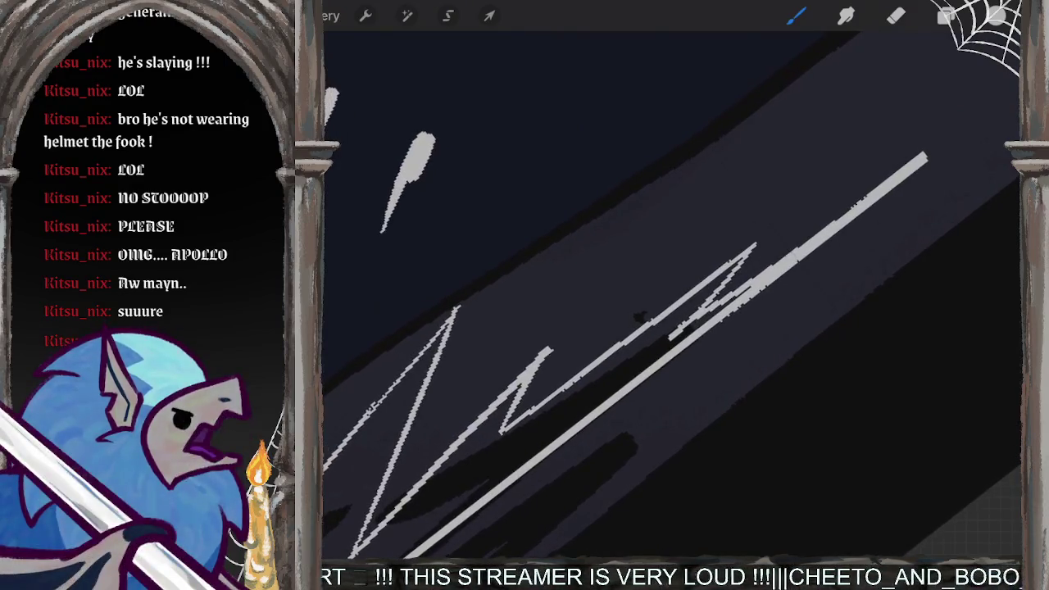
Step: Thicken the left zigzag streak and try a grey ColorDrop fill, undoing it
drag(428, 349, 365, 431)
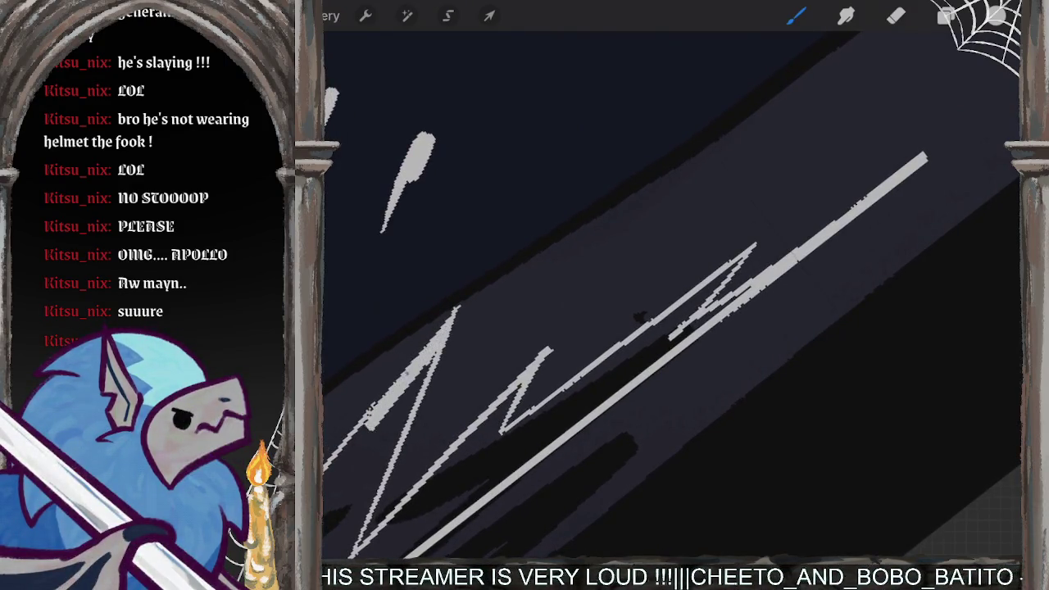
drag(400, 376, 329, 469)
mouse_move(996, 16)
mouse_down()
mouse_move(661, 301)
mouse_move(787, 302)
mouse_up()
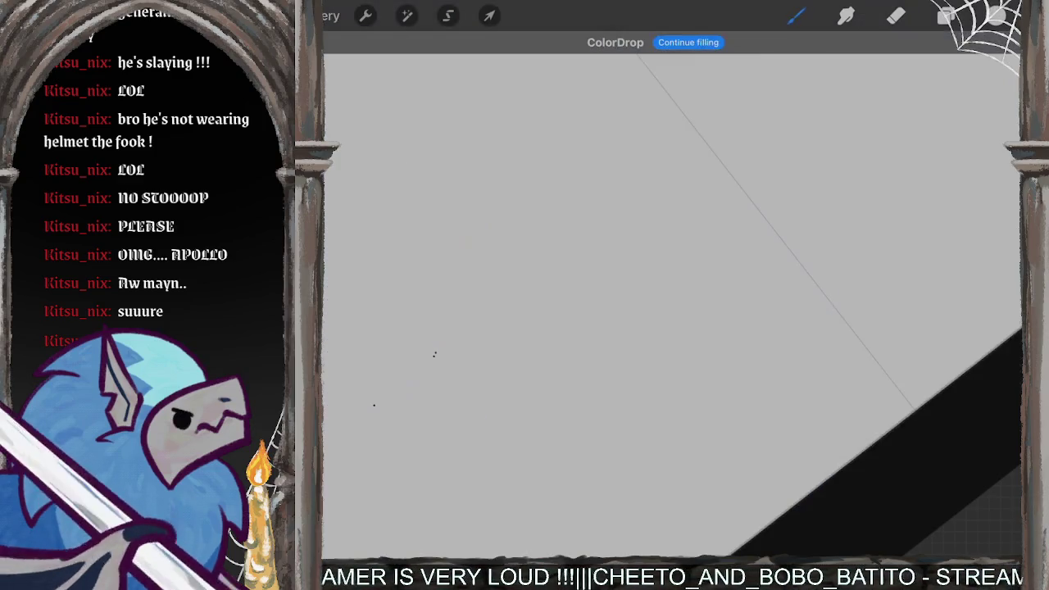
key(ctrl+z)
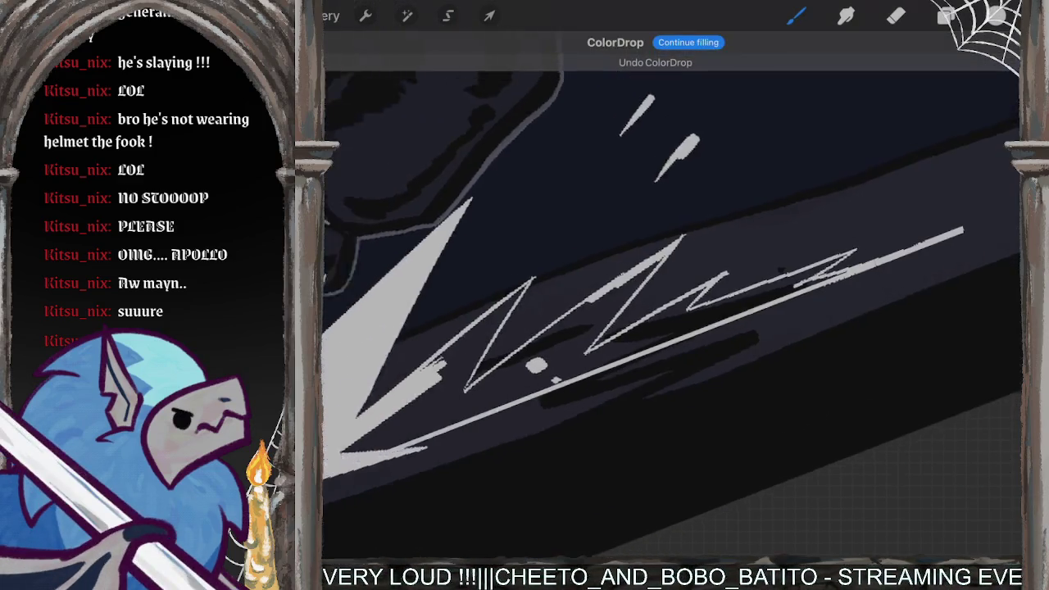
scroll(671, 295, down, 2)
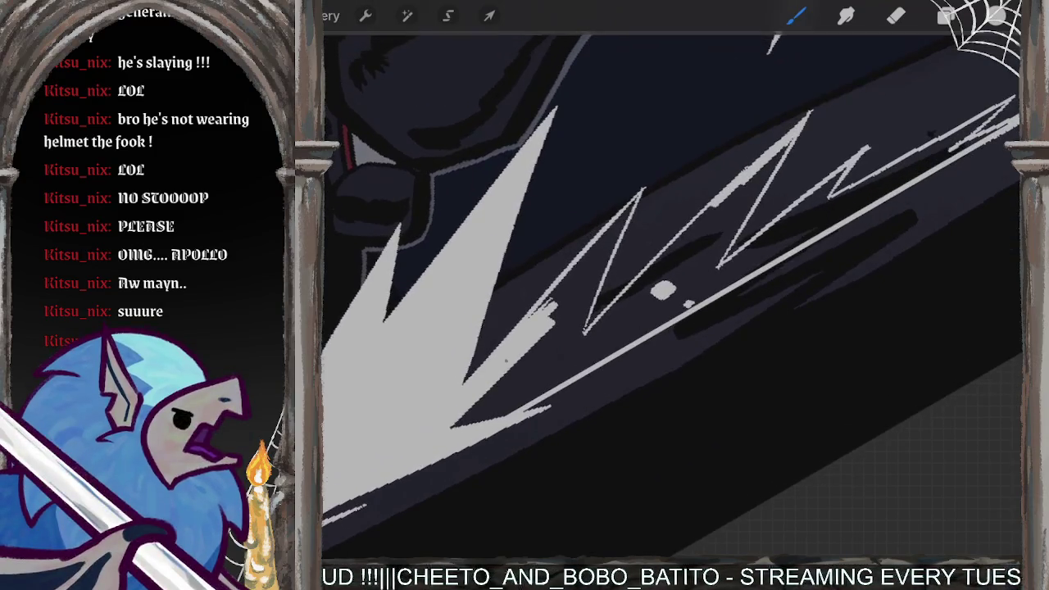
Step: Hand-paint light grey into the gaps between the lower and middle spikes
drag(437, 441, 519, 358)
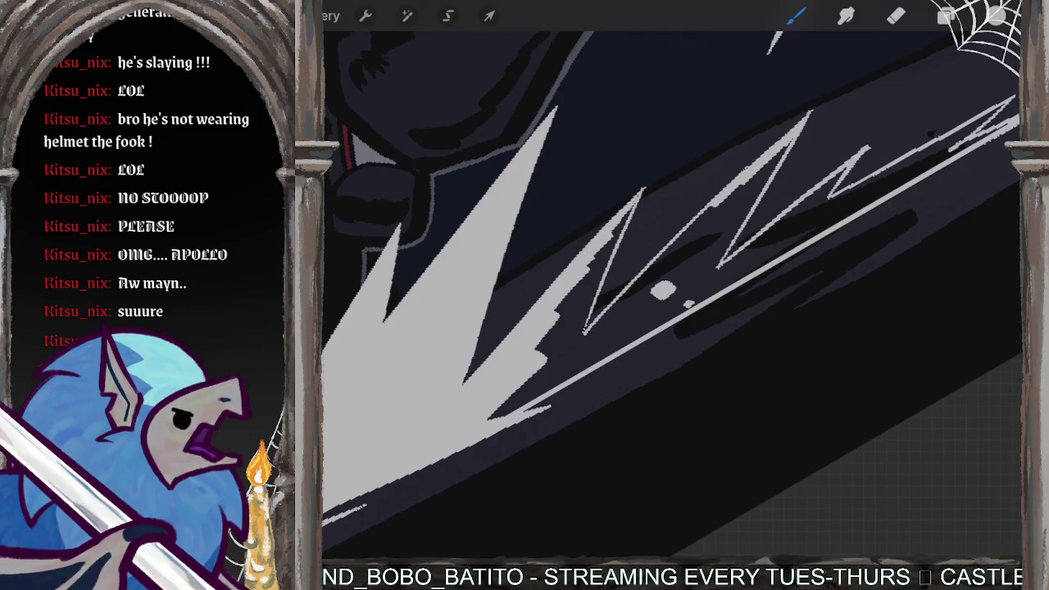
drag(641, 199, 574, 316)
drag(610, 255, 565, 371)
drag(578, 282, 537, 375)
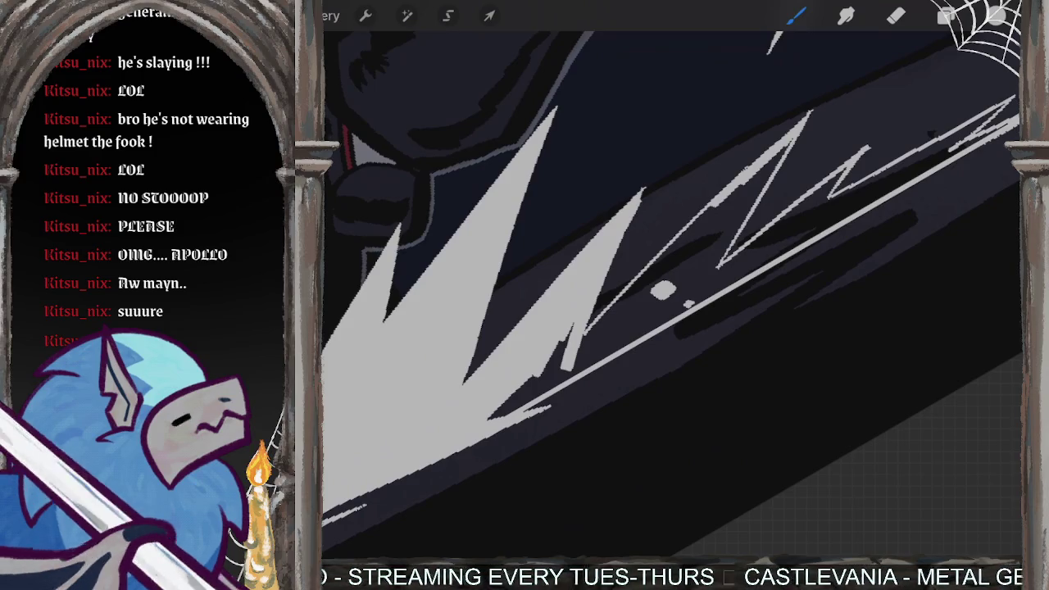
drag(492, 414, 591, 361)
mouse_move(525, 391)
mouse_down()
mouse_move(619, 336)
mouse_move(544, 370)
mouse_up()
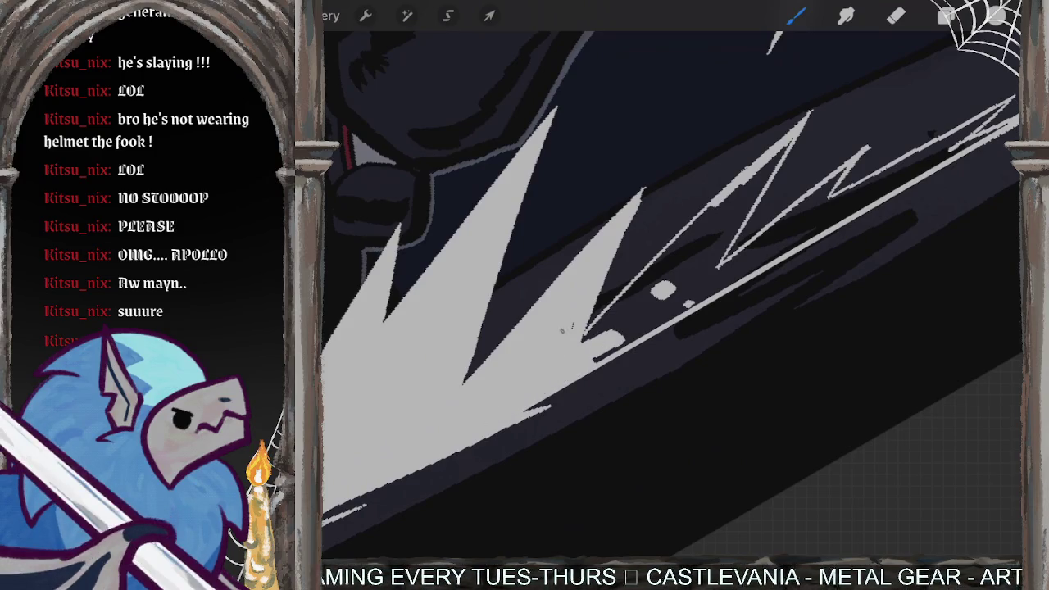
Step: Fill the dark gaps among the right-hand and far-right spikes with grey
drag(640, 300, 586, 343)
drag(672, 275, 592, 336)
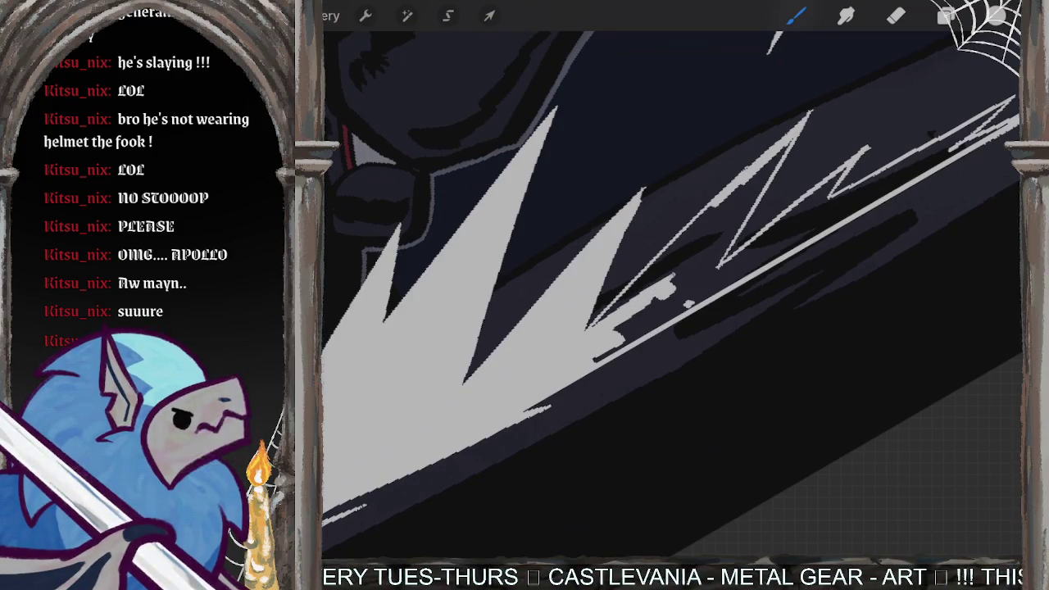
drag(705, 234, 597, 326)
mouse_move(746, 187)
mouse_down()
mouse_move(615, 305)
mouse_move(747, 189)
mouse_up()
drag(786, 145, 693, 287)
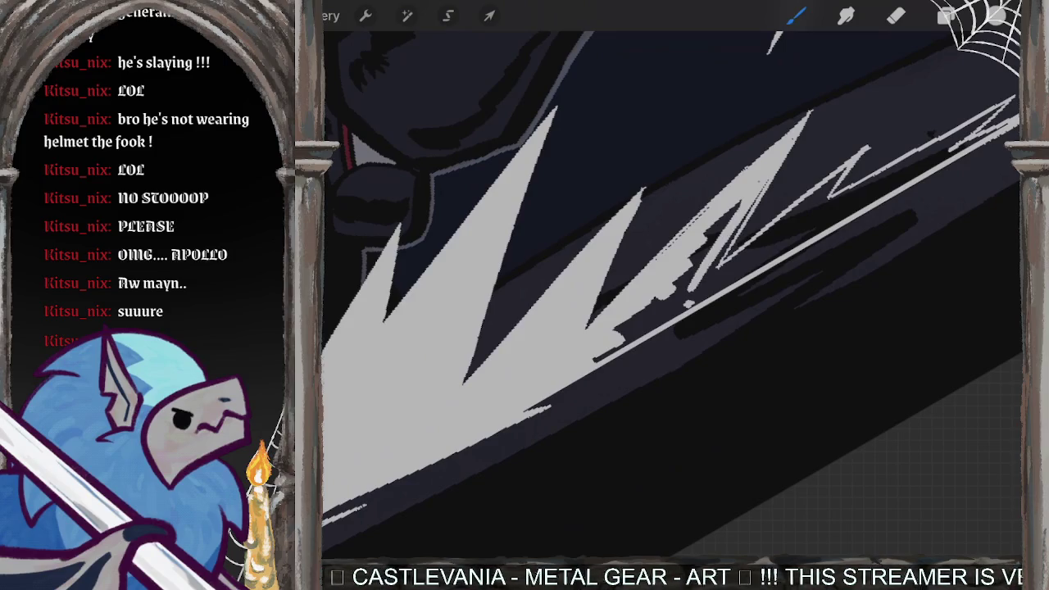
drag(733, 210, 609, 345)
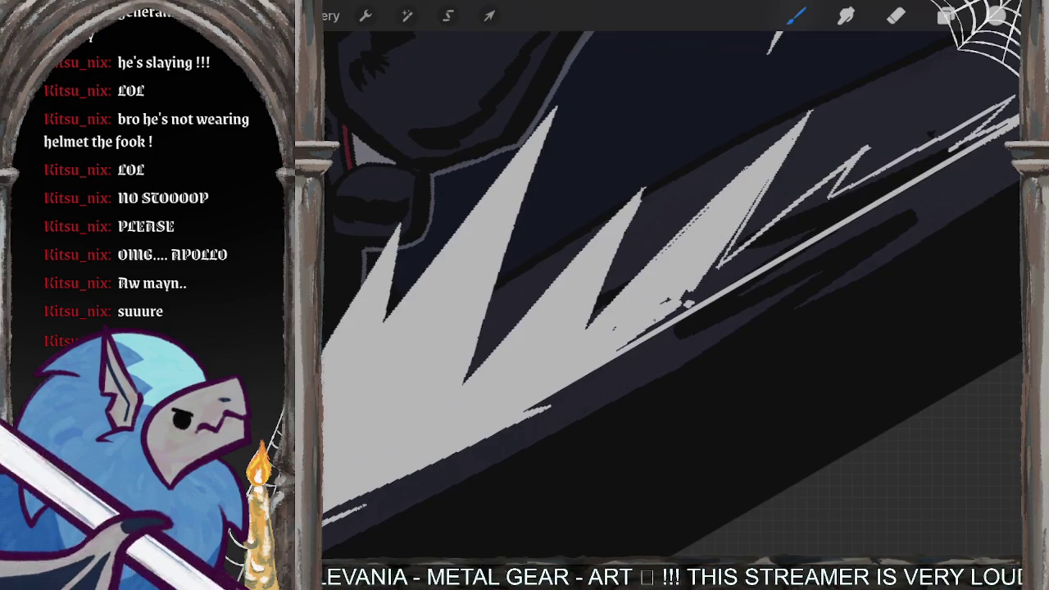
drag(799, 190, 688, 288)
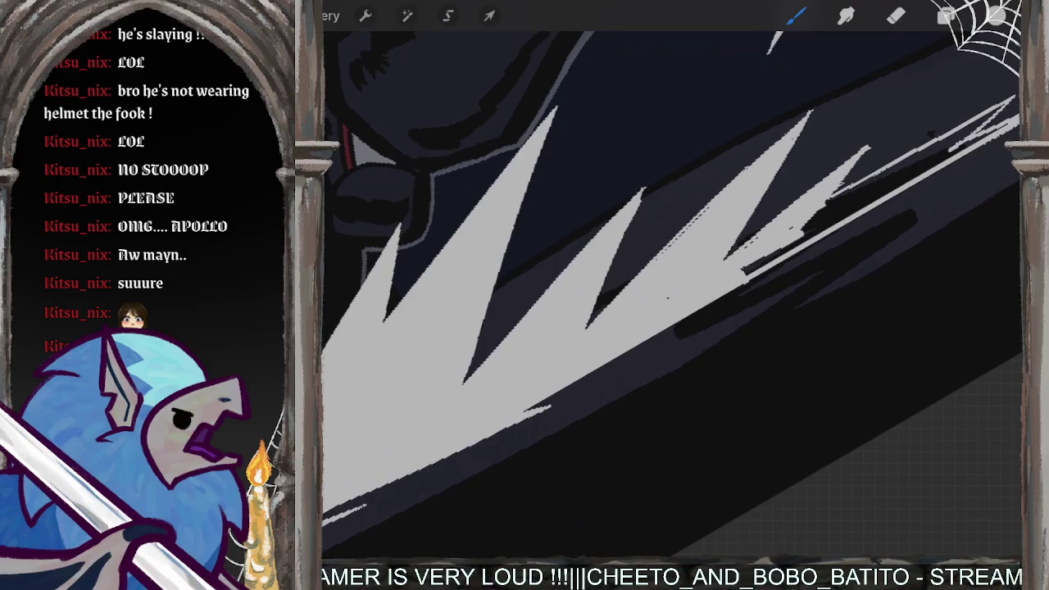
drag(865, 188, 808, 217)
Step: Paint a grey streak along the band below the spikes and touch up the upper-right
drag(748, 271, 961, 148)
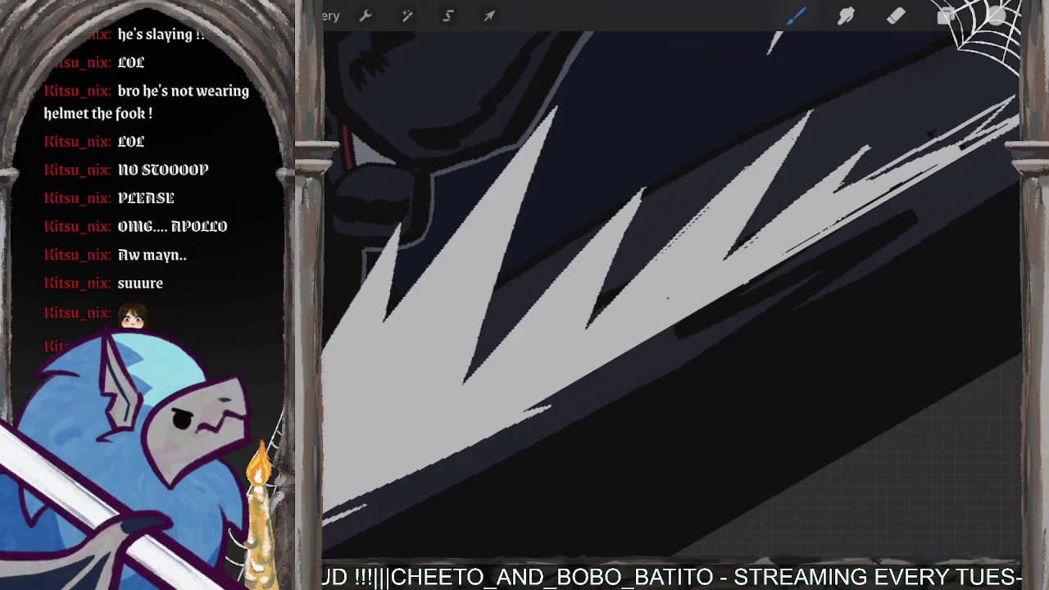
scroll(672, 295, down, 2)
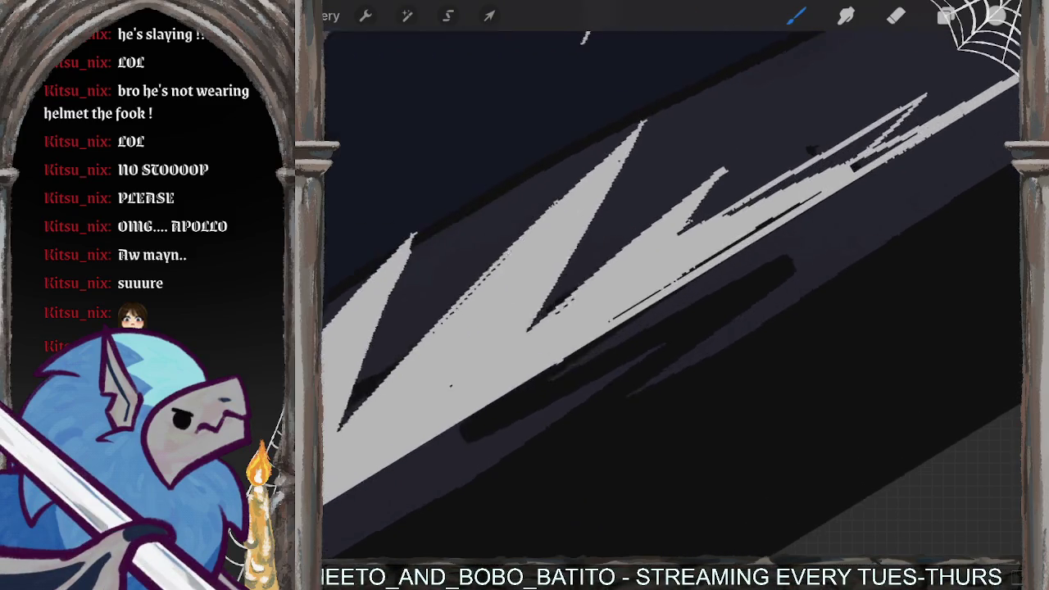
drag(705, 217, 901, 98)
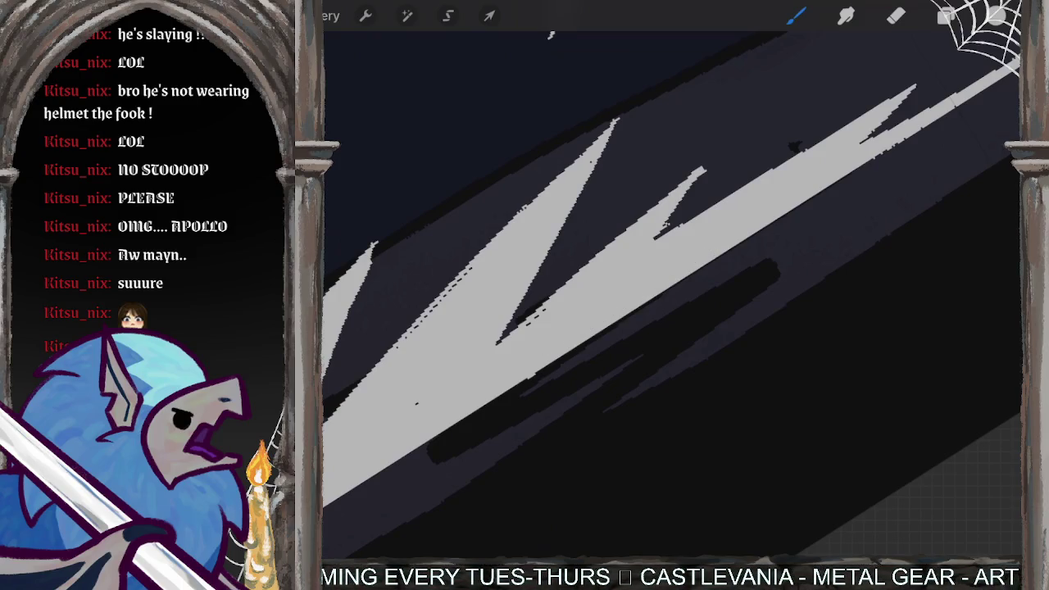
scroll(672, 295, down, 2)
Step: Zoom out to check the whole panel, zoom back in, and undo the last erase
scroll(672, 296, down, 2)
scroll(672, 295, down, 3)
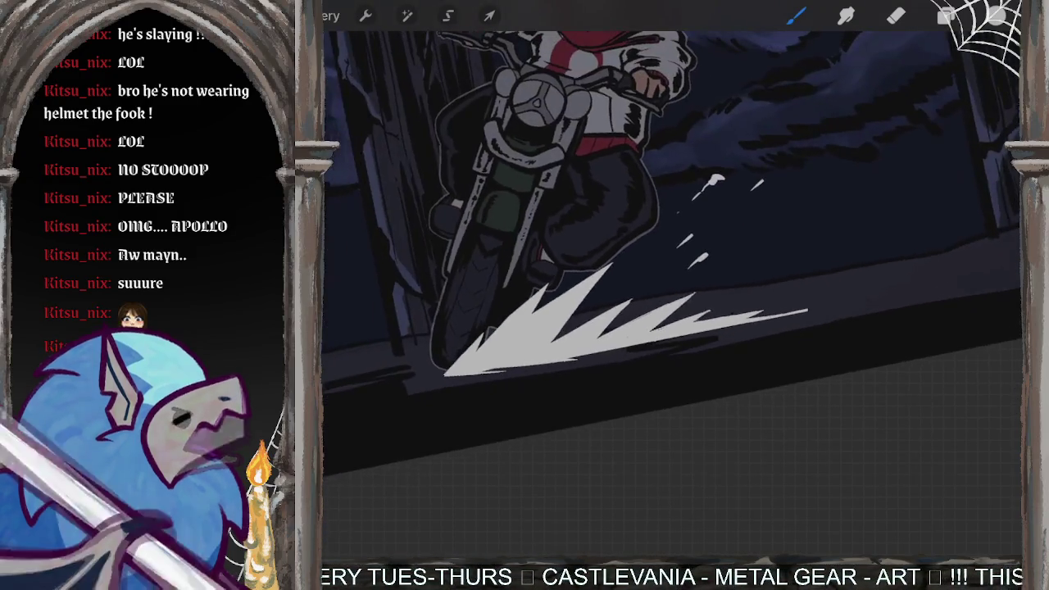
scroll(672, 295, down, 2)
scroll(672, 230, down, 2)
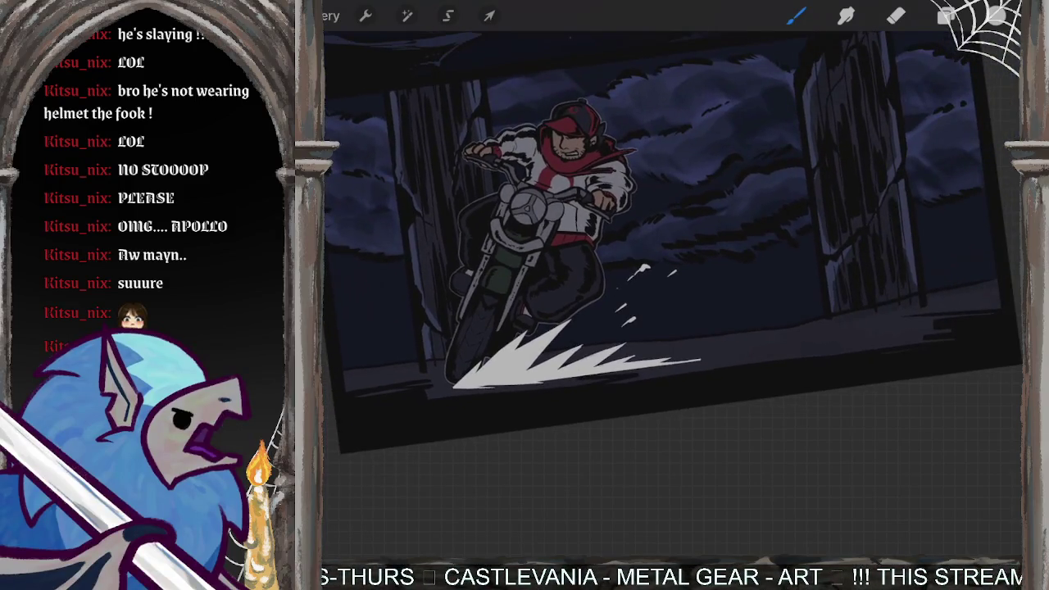
scroll(574, 345, up, 5)
scroll(574, 344, up, 1)
scroll(574, 344, up, 3)
scroll(574, 344, up, 2)
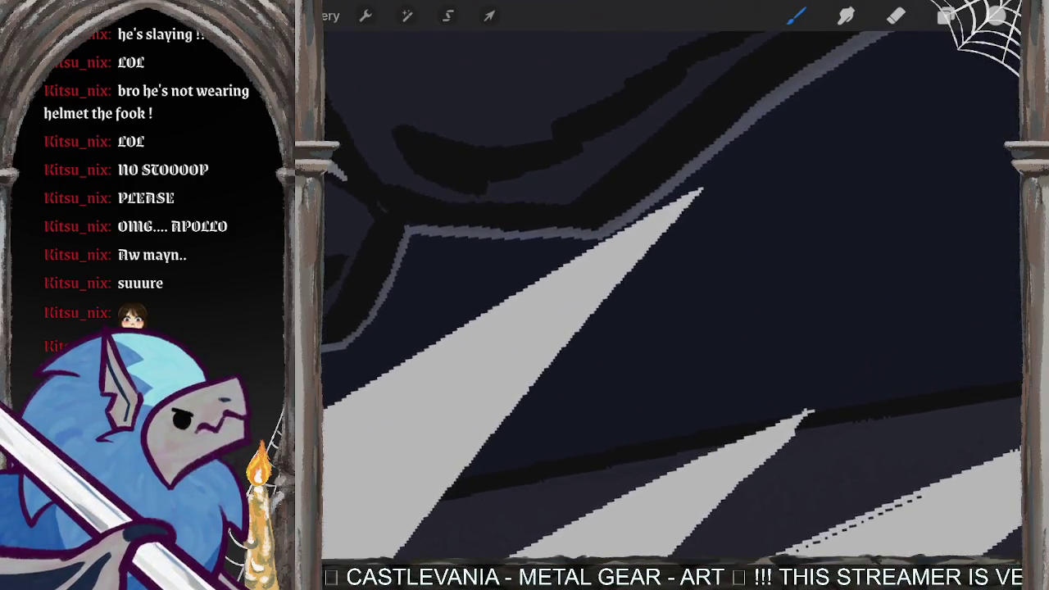
scroll(672, 296, down, 3)
scroll(673, 295, down, 2)
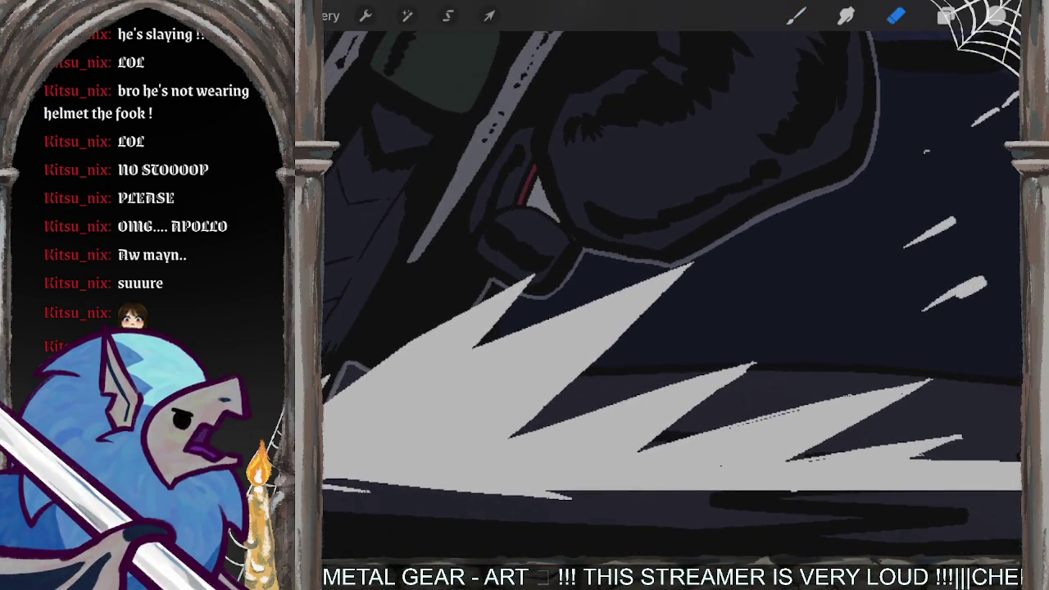
key(ctrl+z)
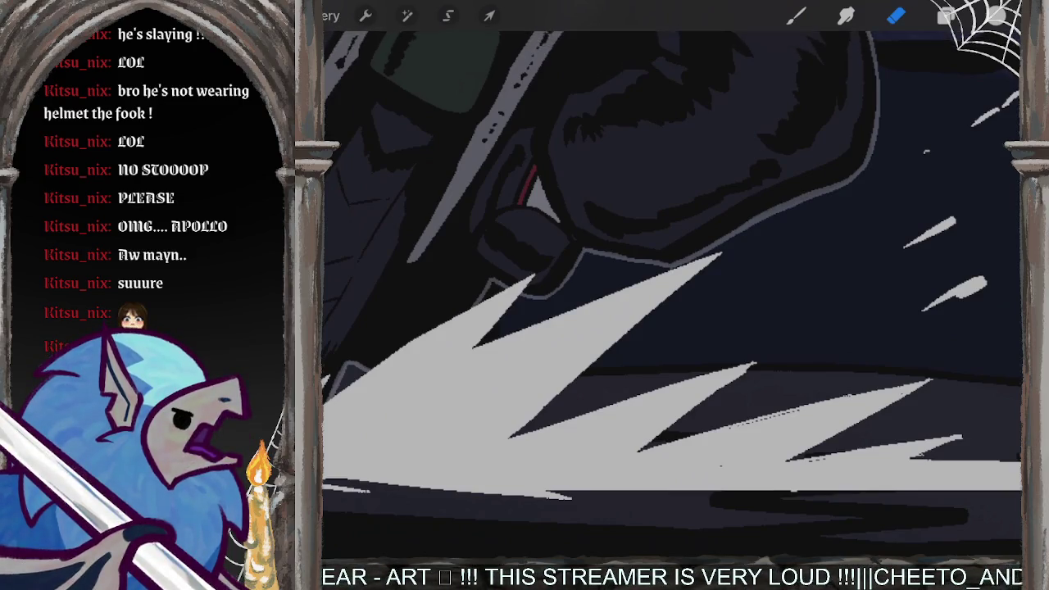
Step: Erase the top grey spike's tip to shorten it, after a few undo/redo tries
mouse_move(722, 256)
mouse_down()
mouse_move(674, 276)
mouse_move(600, 342)
mouse_up()
key(ctrl+z)
scroll(672, 295, up, 2)
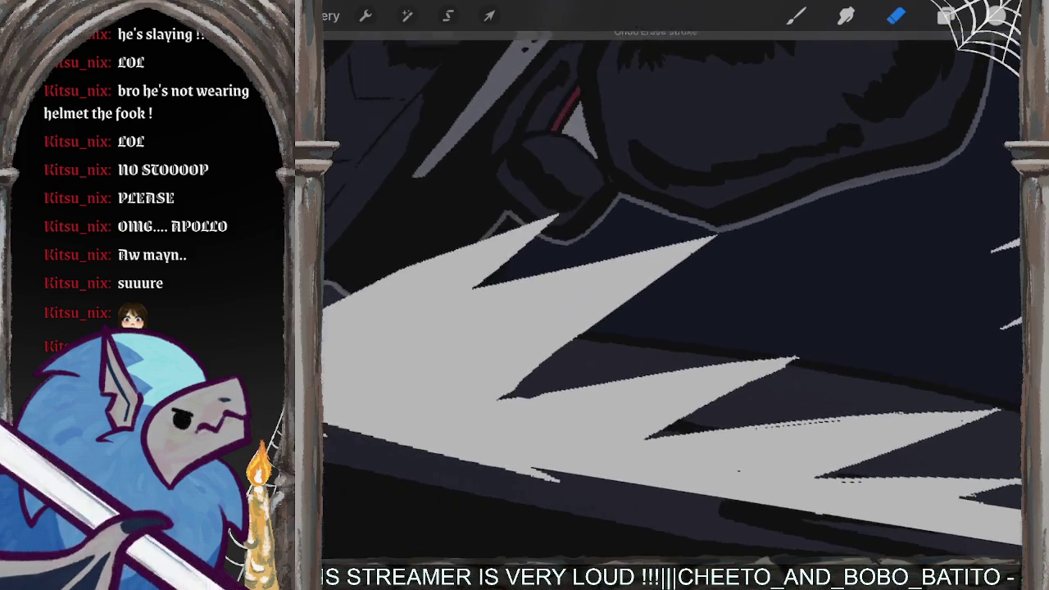
key(ctrl+z)
key(ctrl+z)
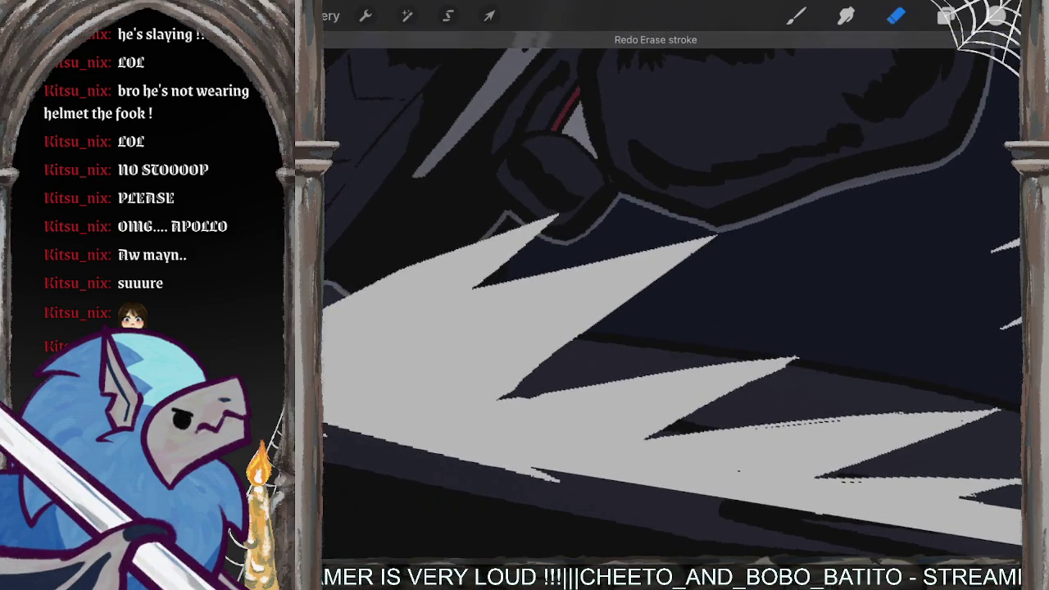
key(ctrl+shift+z)
scroll(672, 295, up, 2)
drag(435, 394, 771, 139)
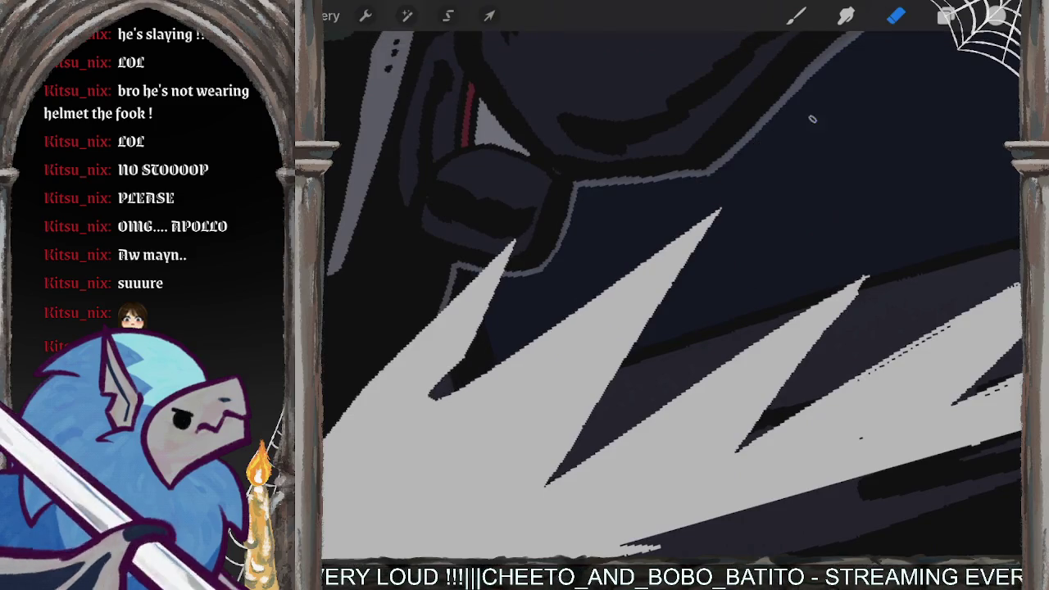
key(b)
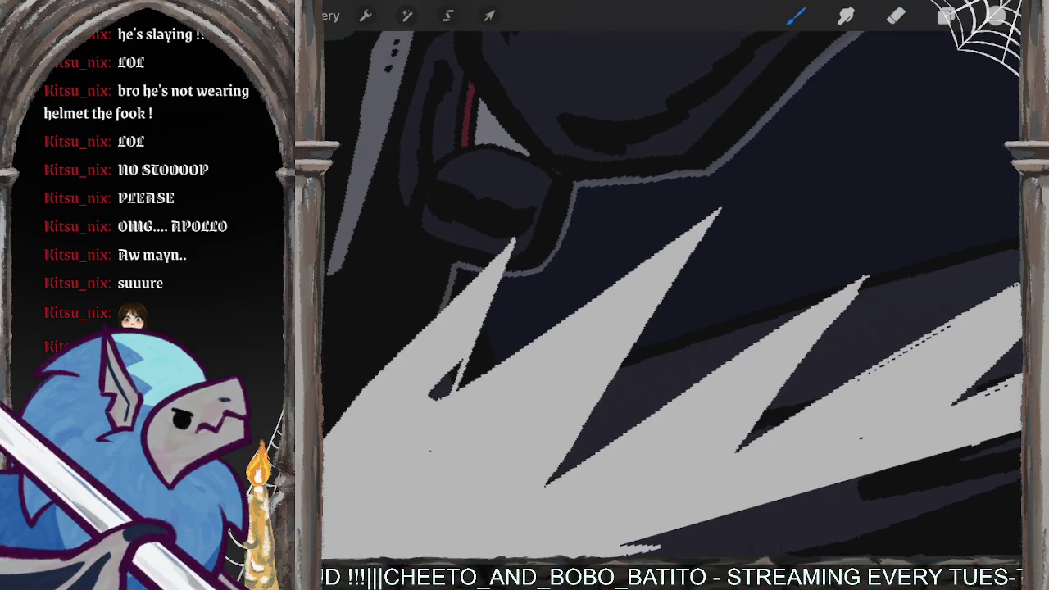
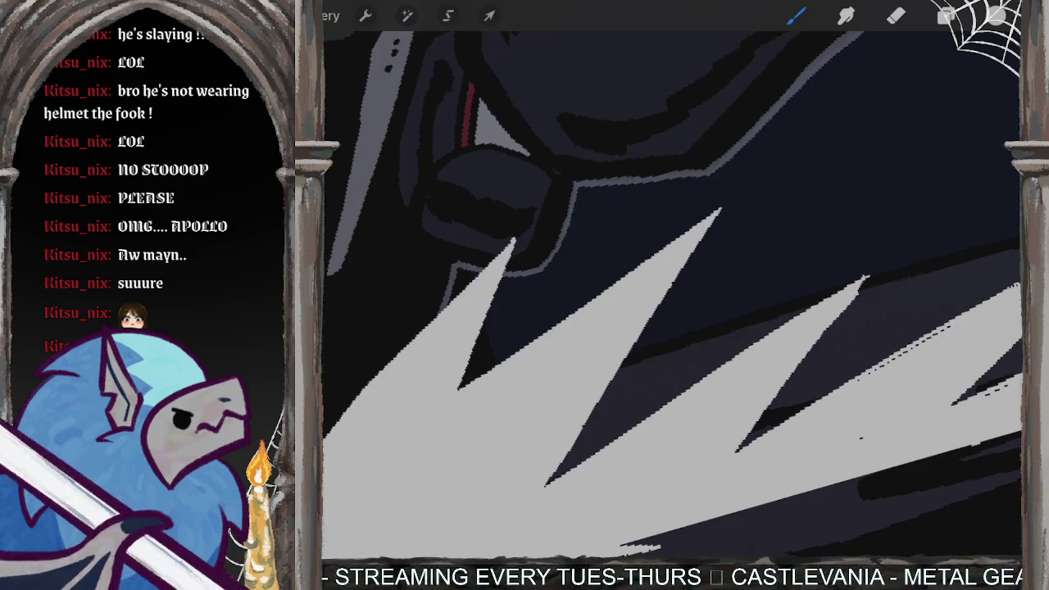
Step: Look through Layers 24, 11, 6 and 8, then add a blank layer directly above Layer 15
click(947, 15)
click(871, 309)
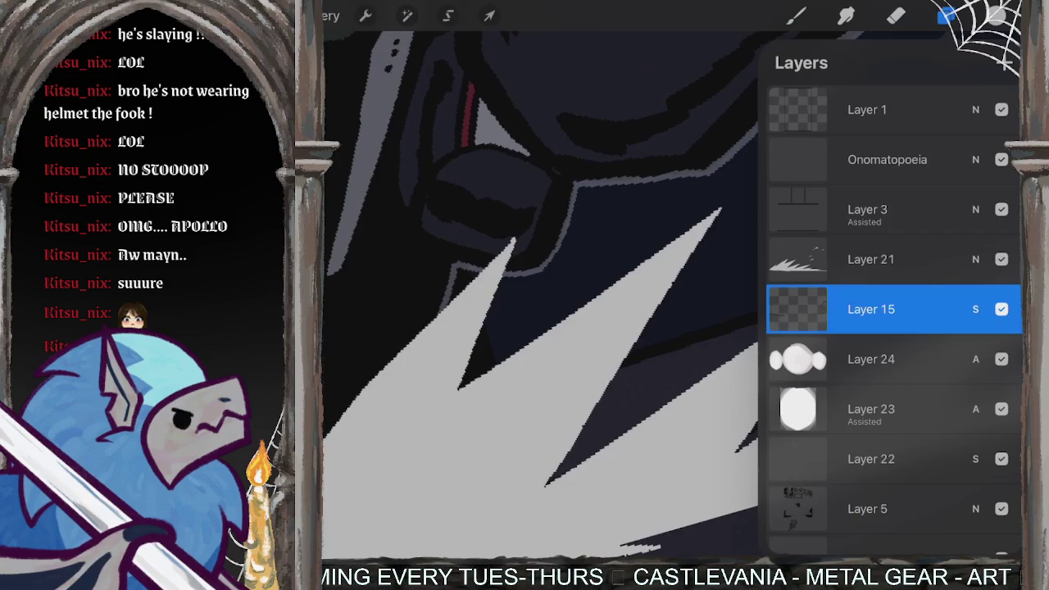
click(871, 359)
click(872, 309)
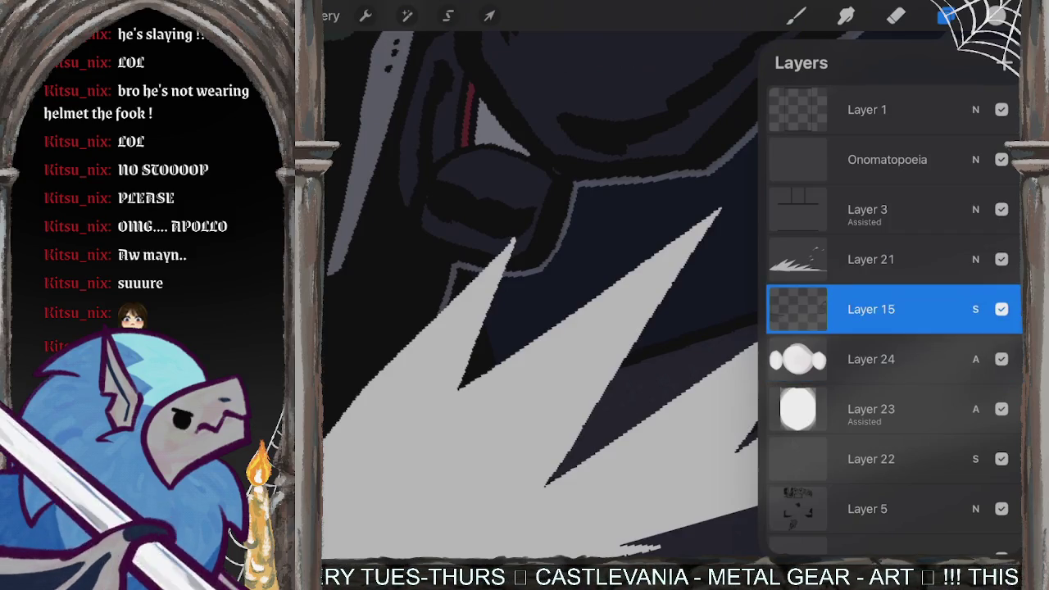
scroll(894, 328, down, 10)
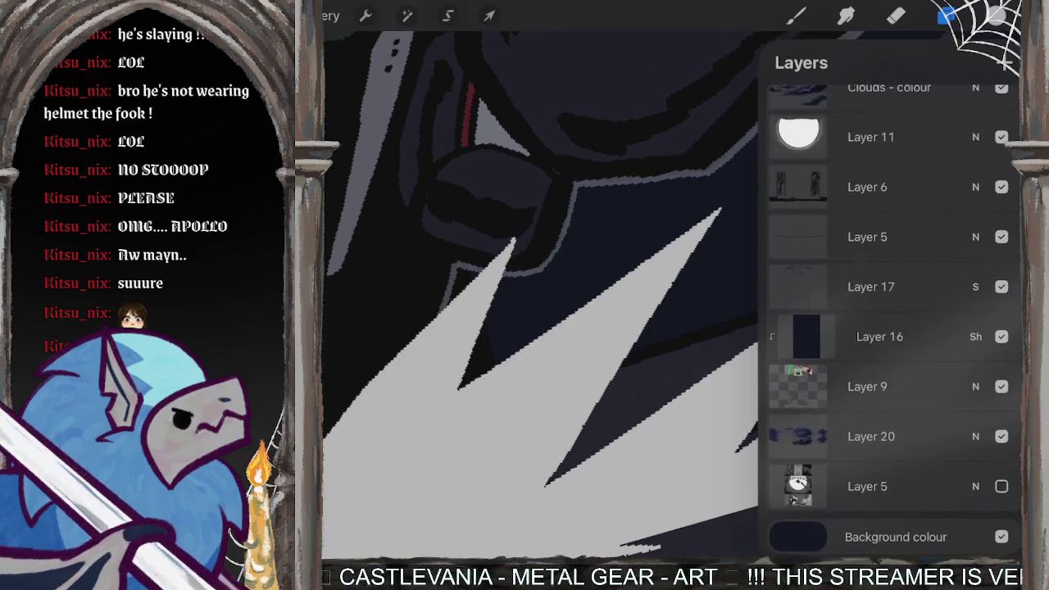
scroll(894, 328, up, 3)
click(871, 281)
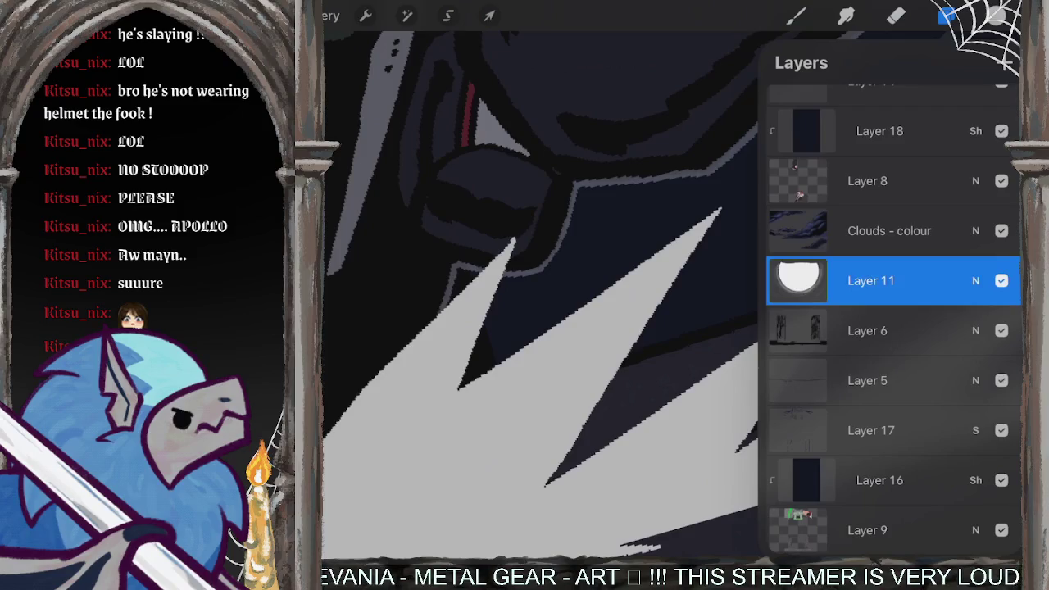
click(868, 331)
scroll(893, 328, up, 1)
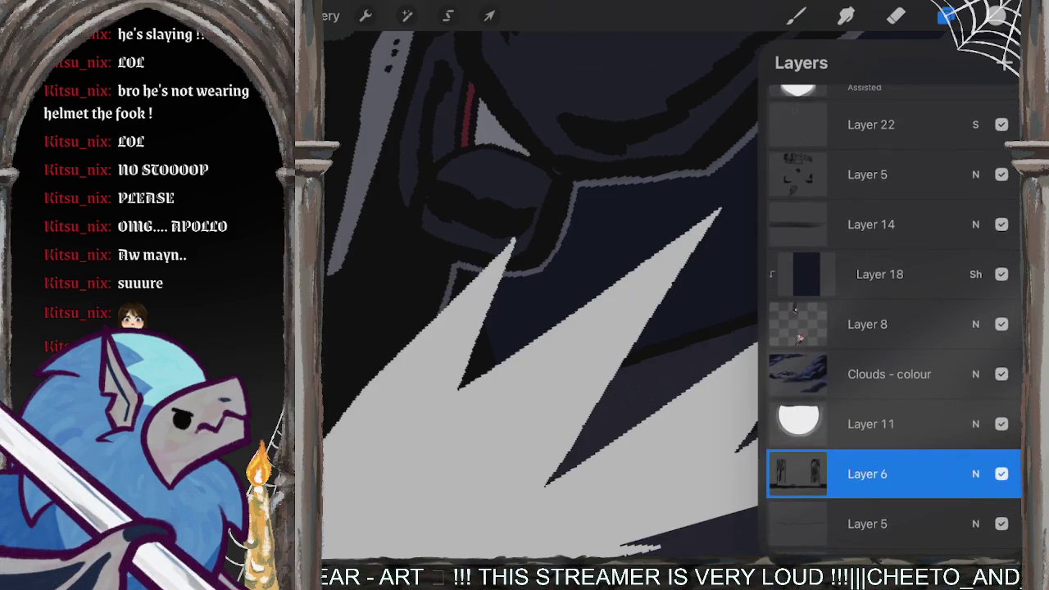
click(868, 323)
scroll(894, 328, up, 5)
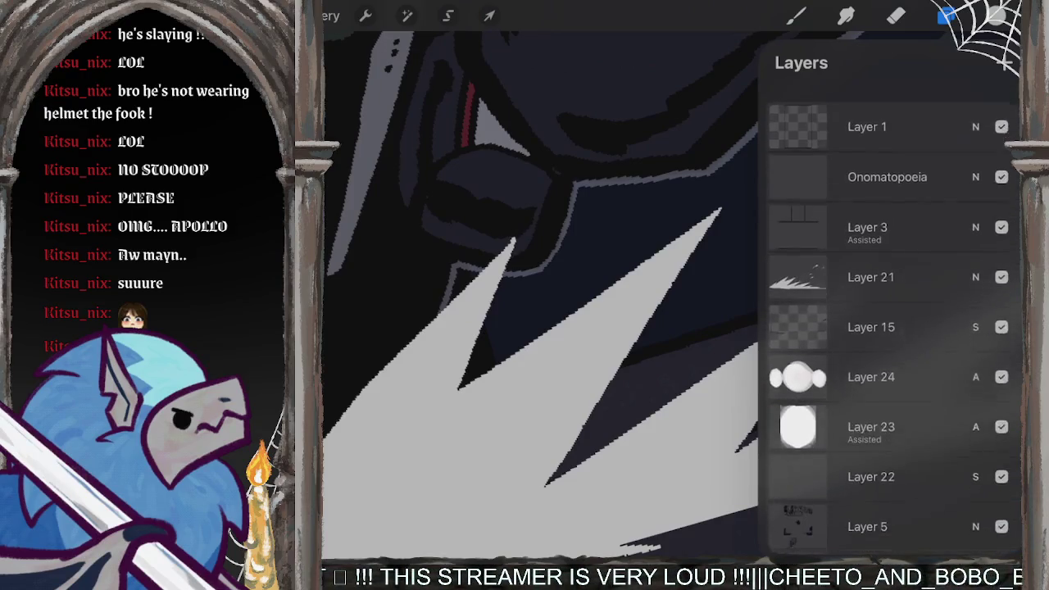
click(871, 310)
click(1006, 63)
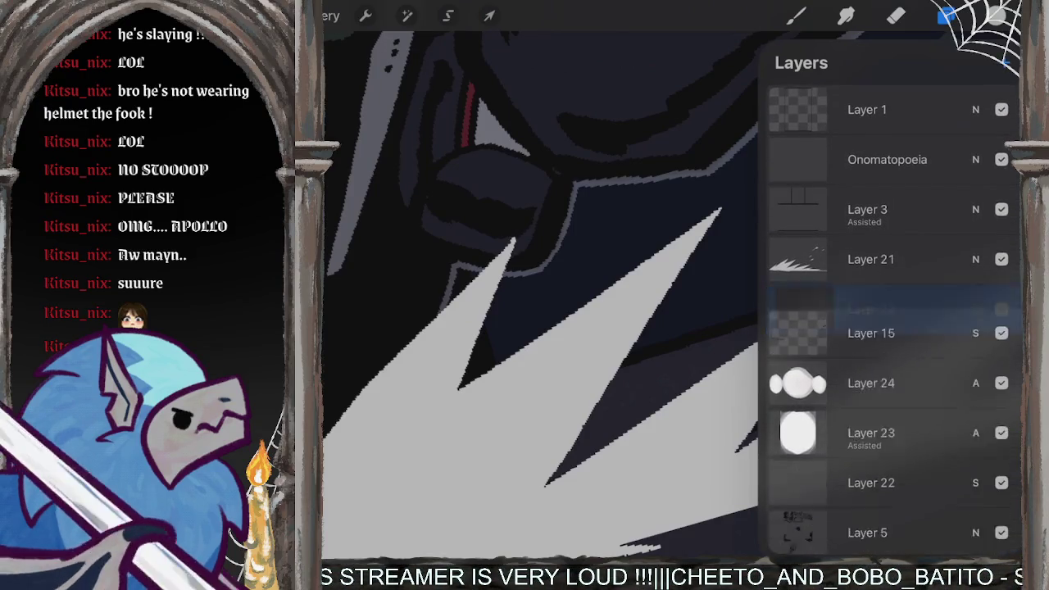
Step: Begin a freehand selection of the smoke, from beside the rear wheel up and to the right
click(449, 15)
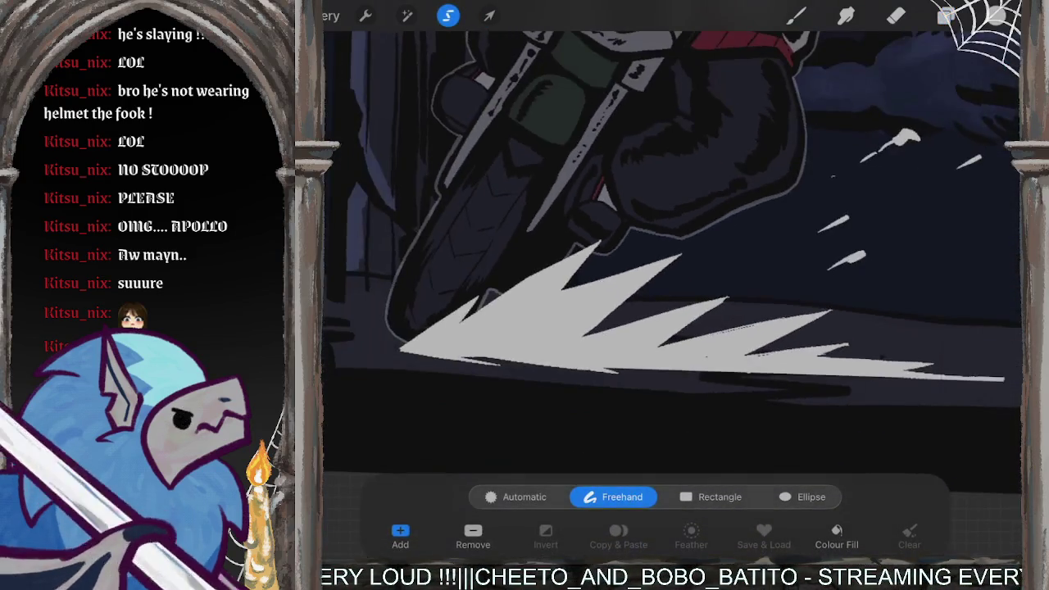
scroll(672, 246, down, 5)
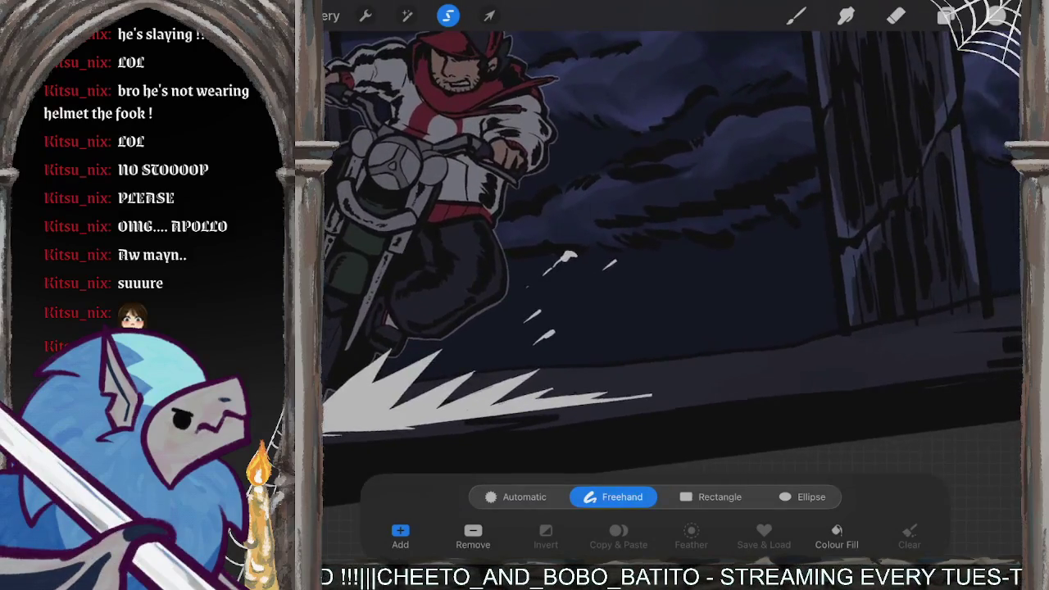
scroll(672, 246, down, 3)
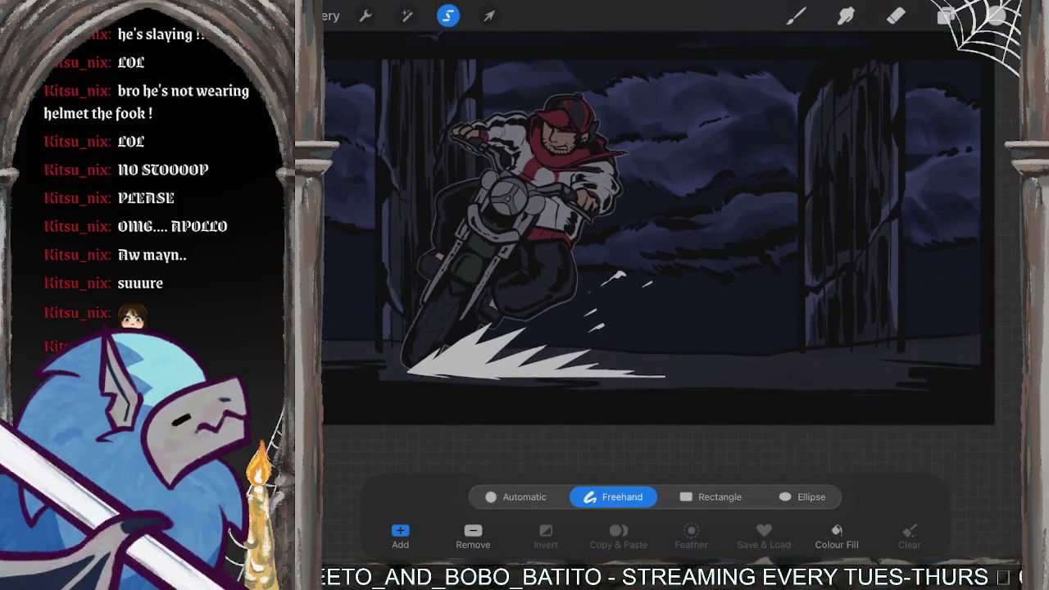
drag(564, 324, 527, 355)
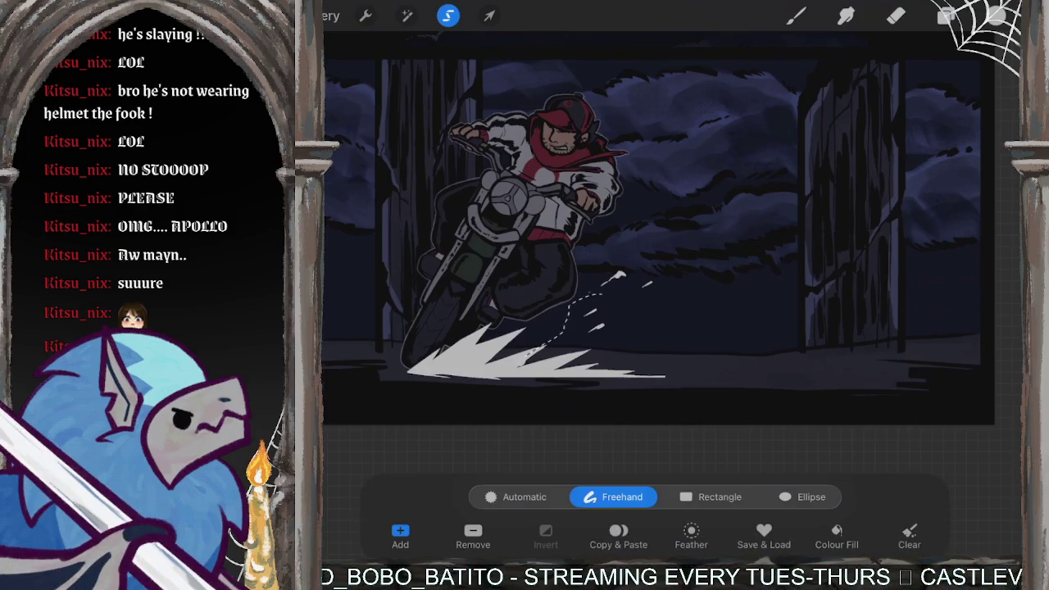
drag(648, 283, 654, 239)
drag(698, 217, 764, 190)
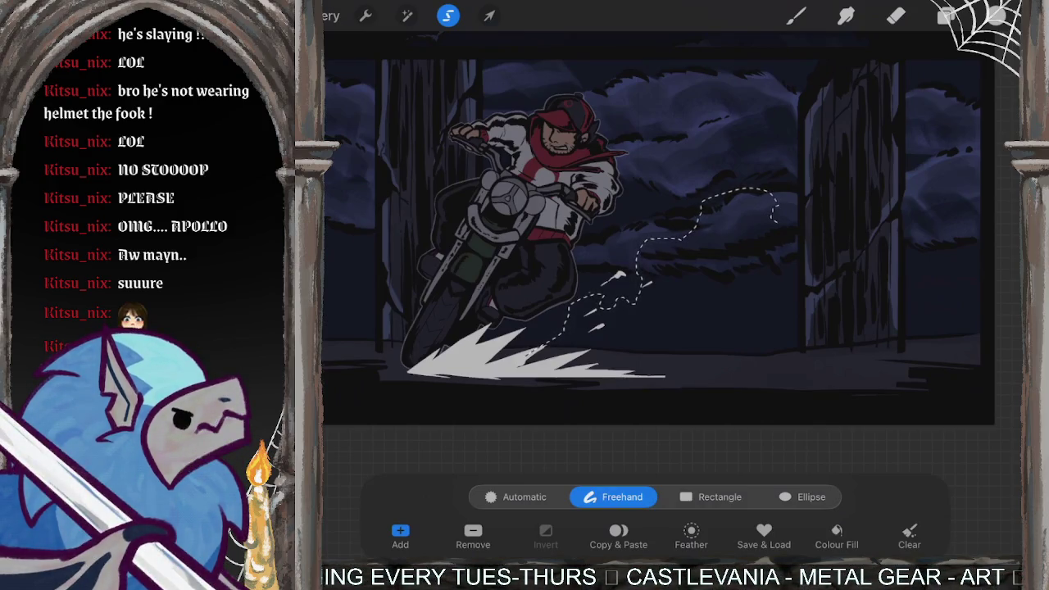
drag(774, 219, 840, 221)
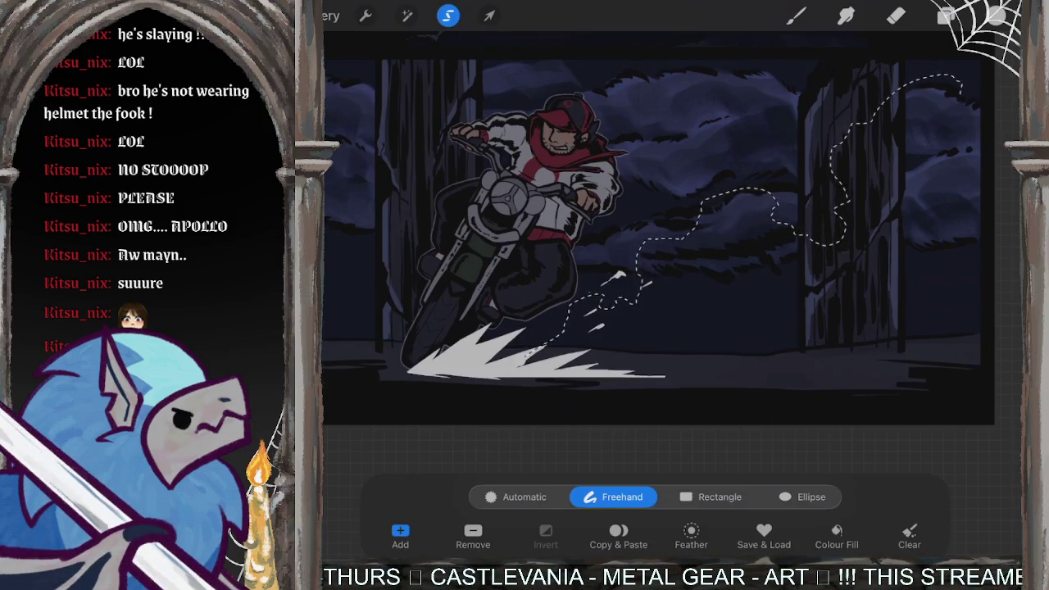
Step: Close the smoke outline along the right edge and bottom, then colour-fill it grey
drag(988, 98, 1017, 283)
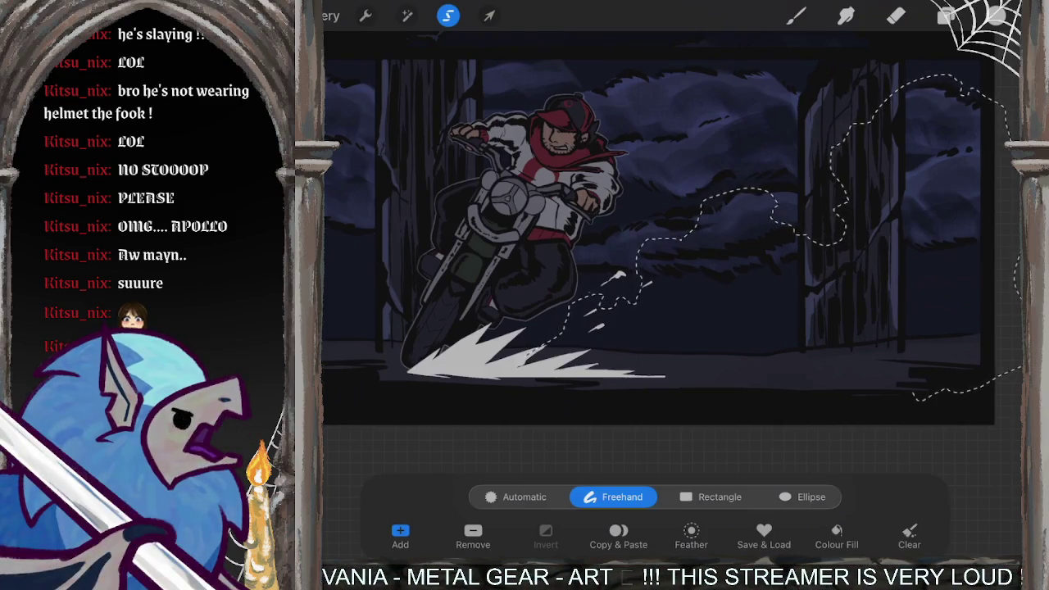
mouse_move(916, 400)
mouse_down()
mouse_move(709, 390)
mouse_move(633, 360)
mouse_up()
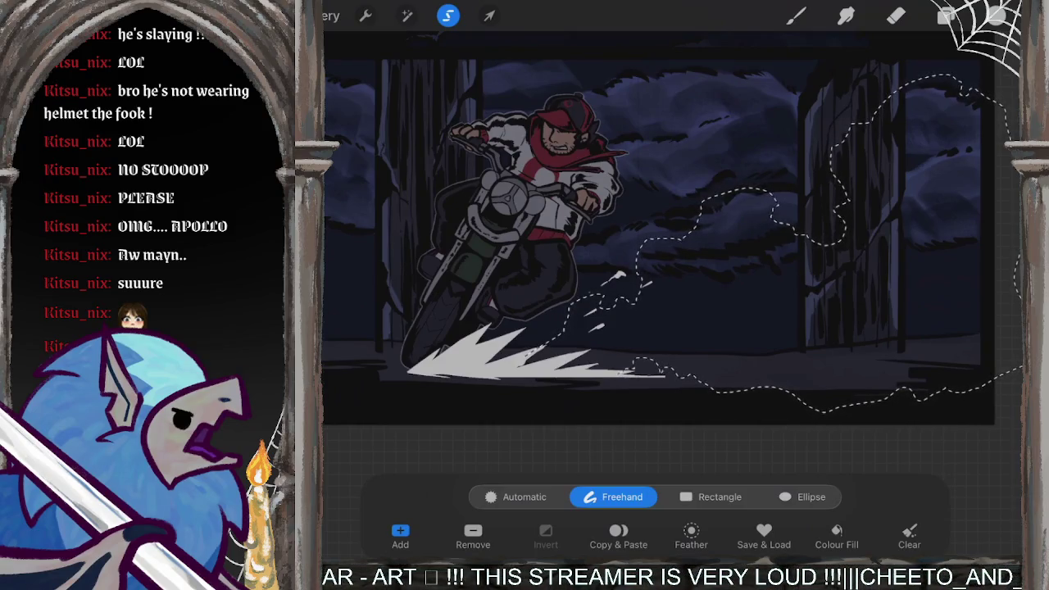
click(589, 313)
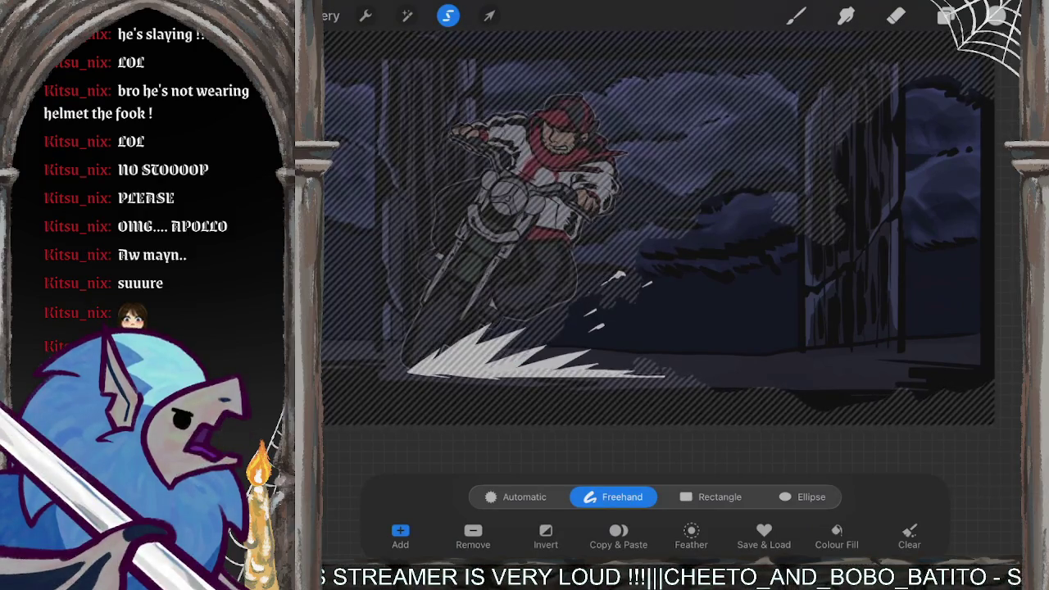
click(838, 537)
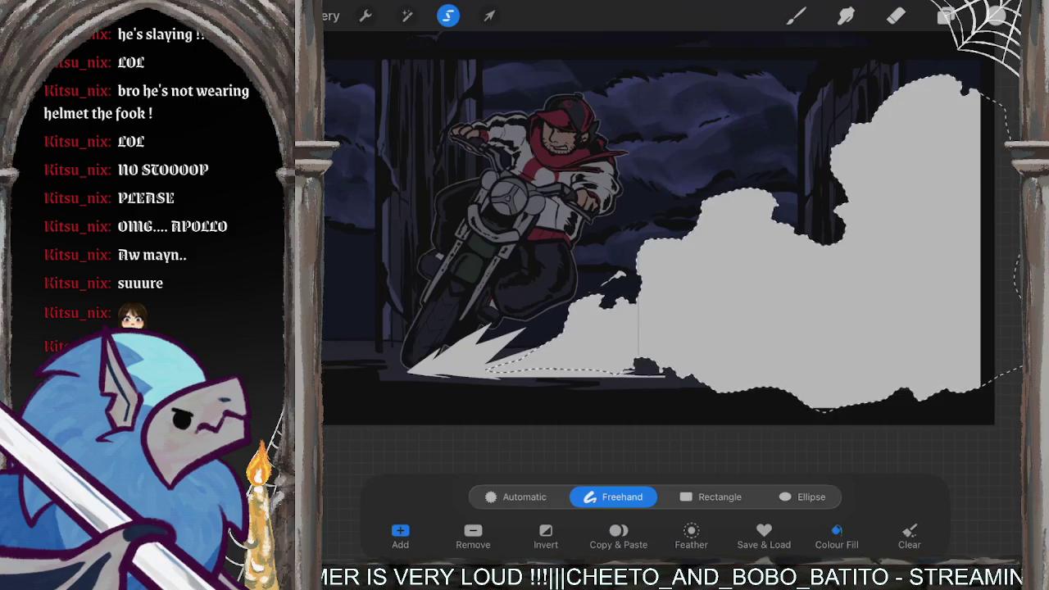
click(947, 15)
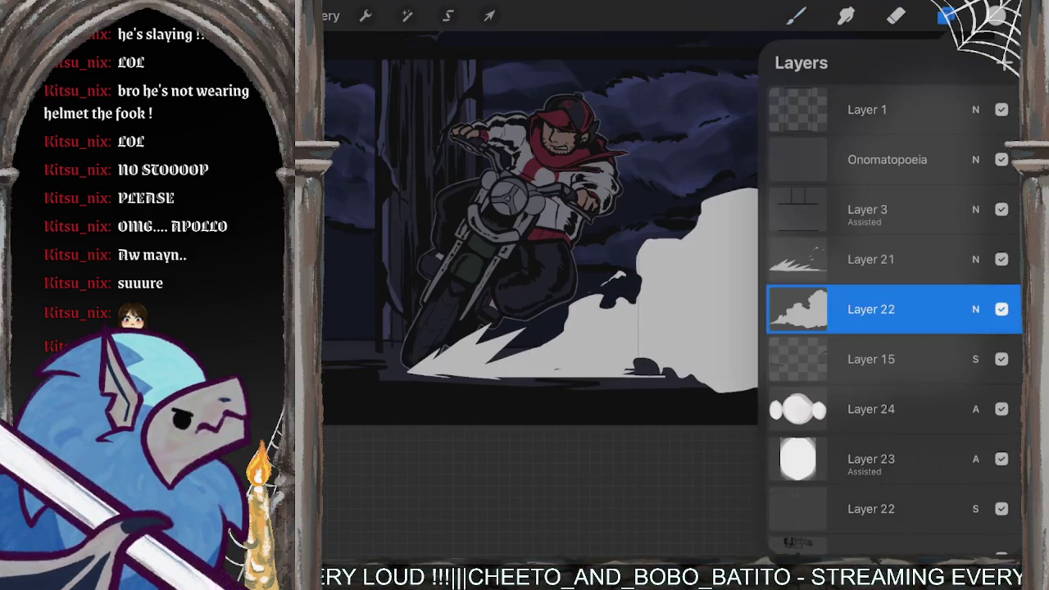
Step: Turn on Alpha Lock for the smoke layer, Layer 22
scroll(574, 263, up, 3)
scroll(574, 263, up, 3)
scroll(574, 263, up, 2)
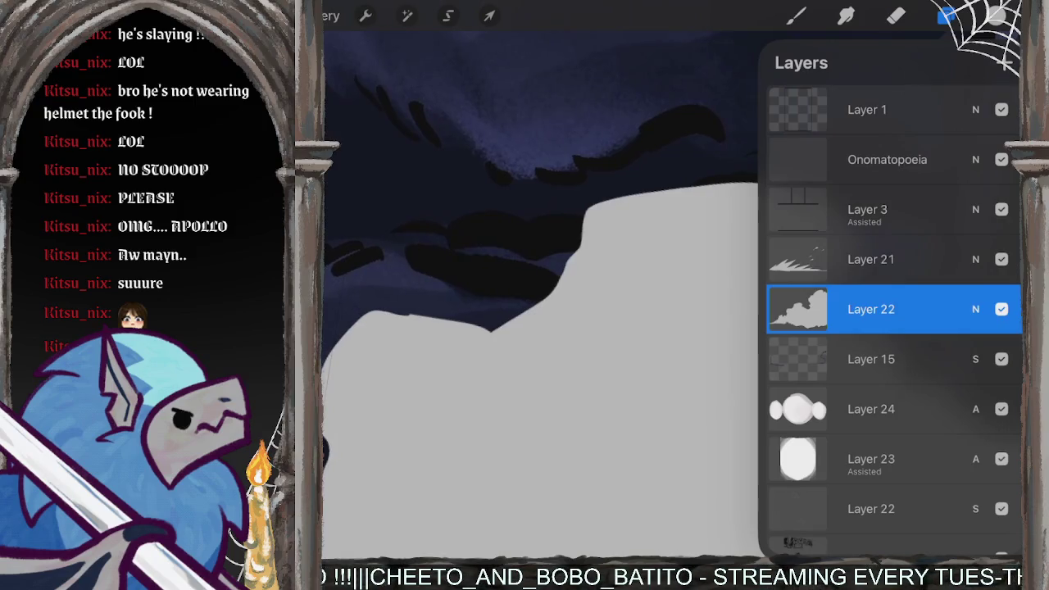
scroll(541, 295, down, 3)
scroll(541, 295, down, 2)
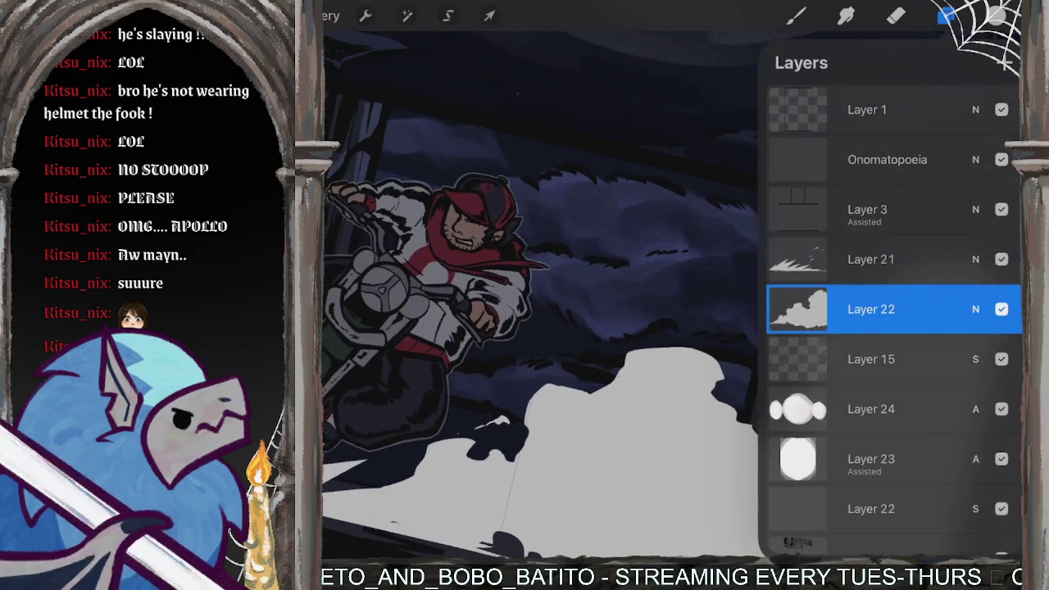
scroll(541, 295, down, 3)
scroll(541, 295, down, 2)
click(872, 309)
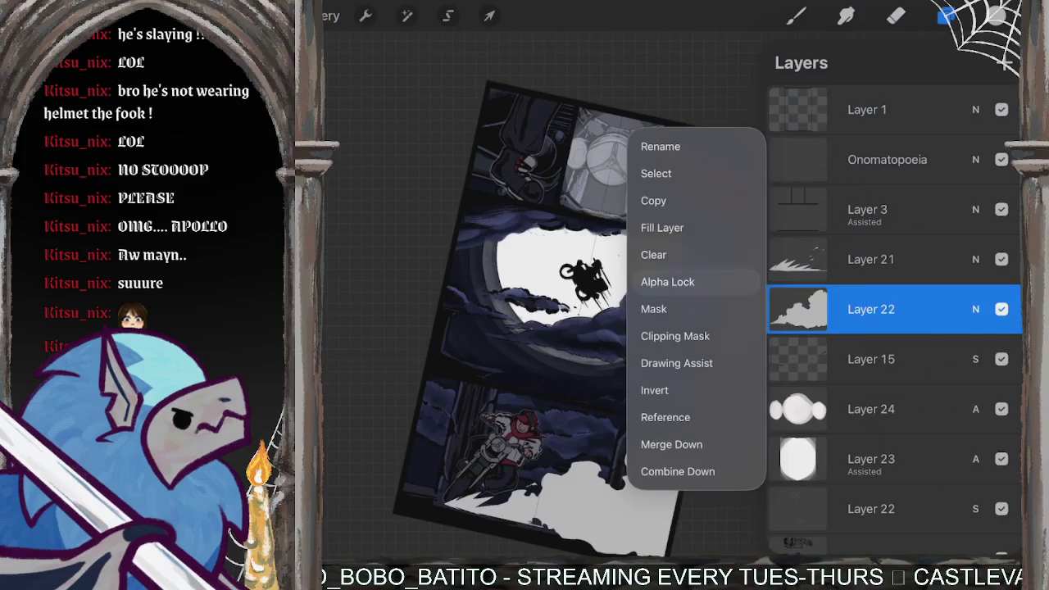
click(996, 15)
Step: Pick a new smoke colour and fill the alpha-locked Layer 22 with it
mouse_move(799, 189)
mouse_down()
mouse_move(787, 155)
mouse_move(775, 175)
mouse_up()
click(947, 15)
click(798, 309)
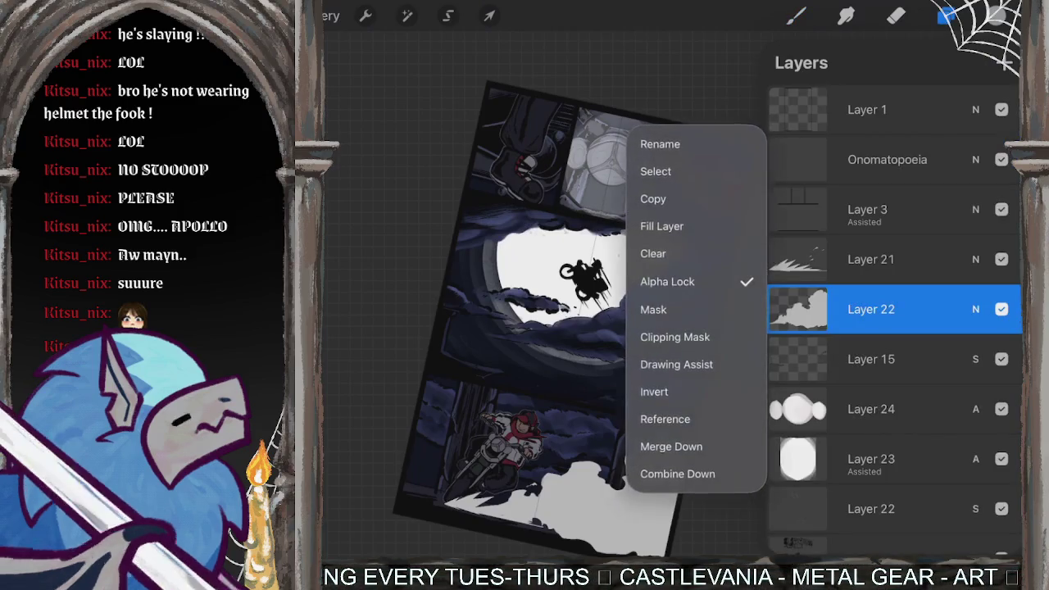
click(662, 226)
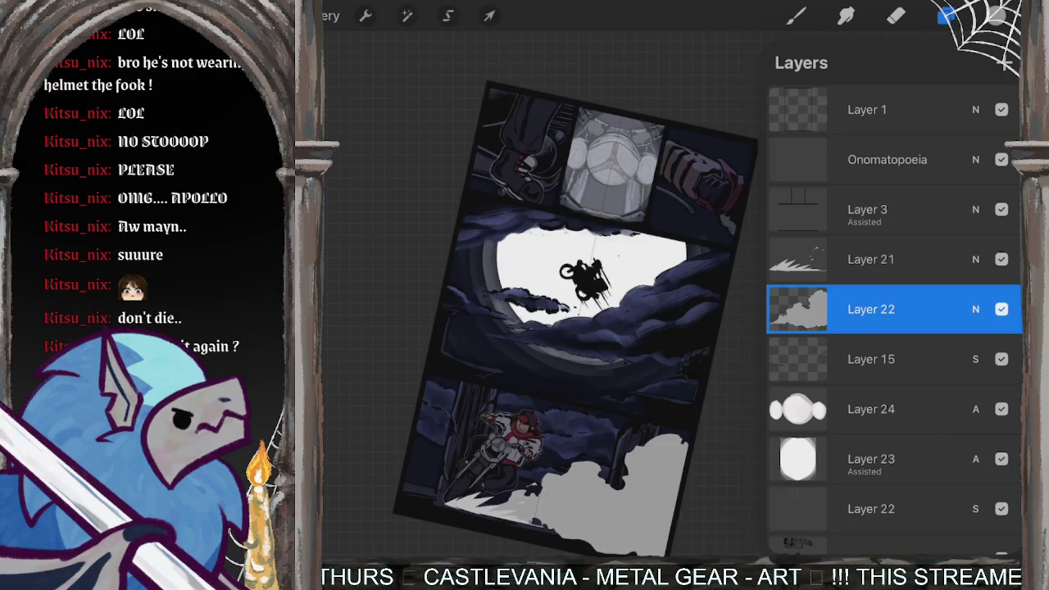
Step: Check the brush library, keeping the Comics Indigo brush active, and adjust the view
click(796, 15)
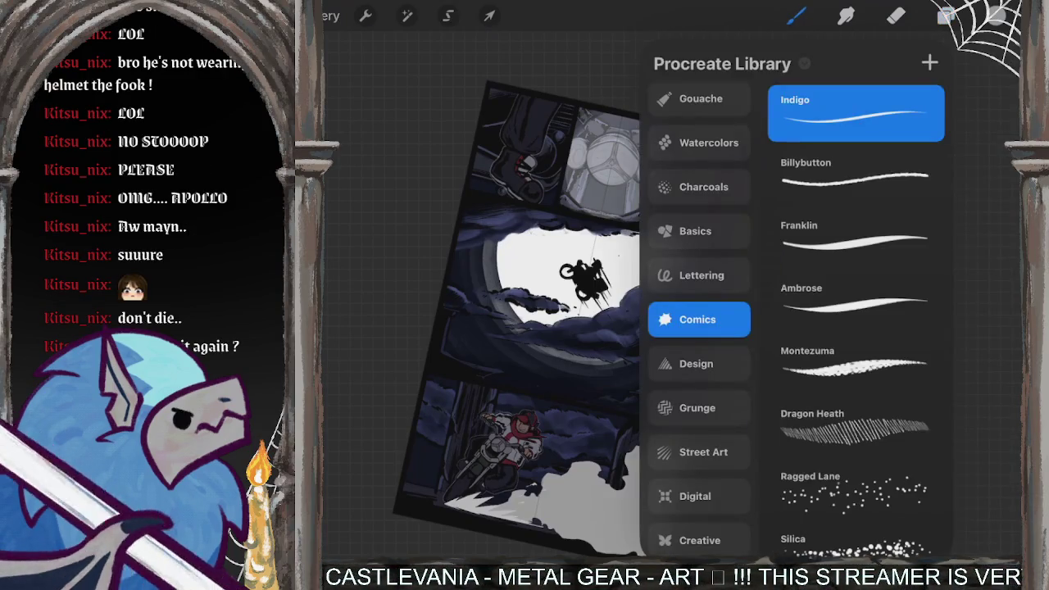
click(796, 15)
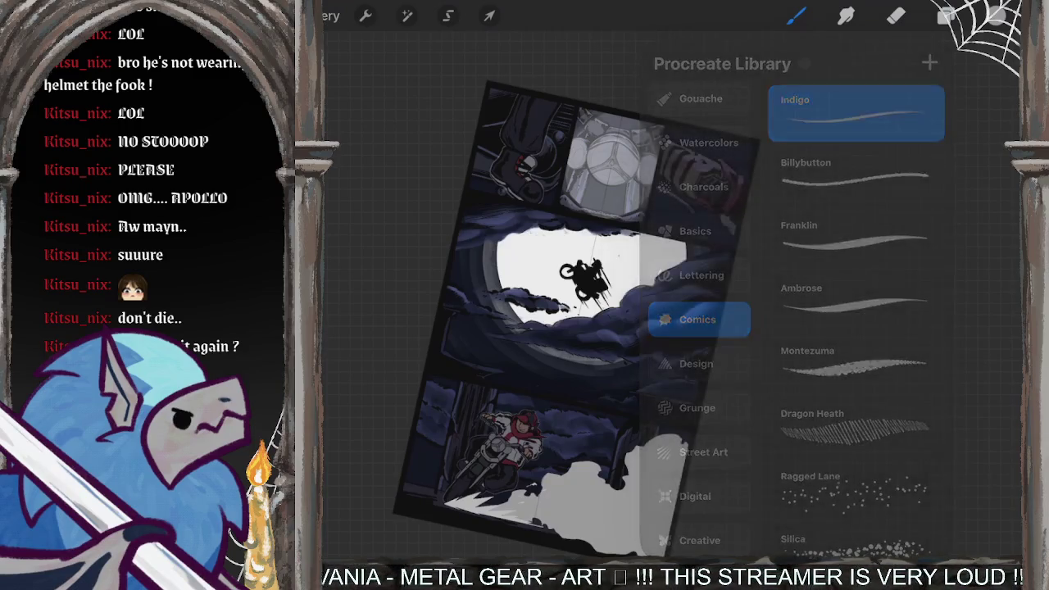
scroll(623, 312, up, 2)
scroll(624, 311, up, 3)
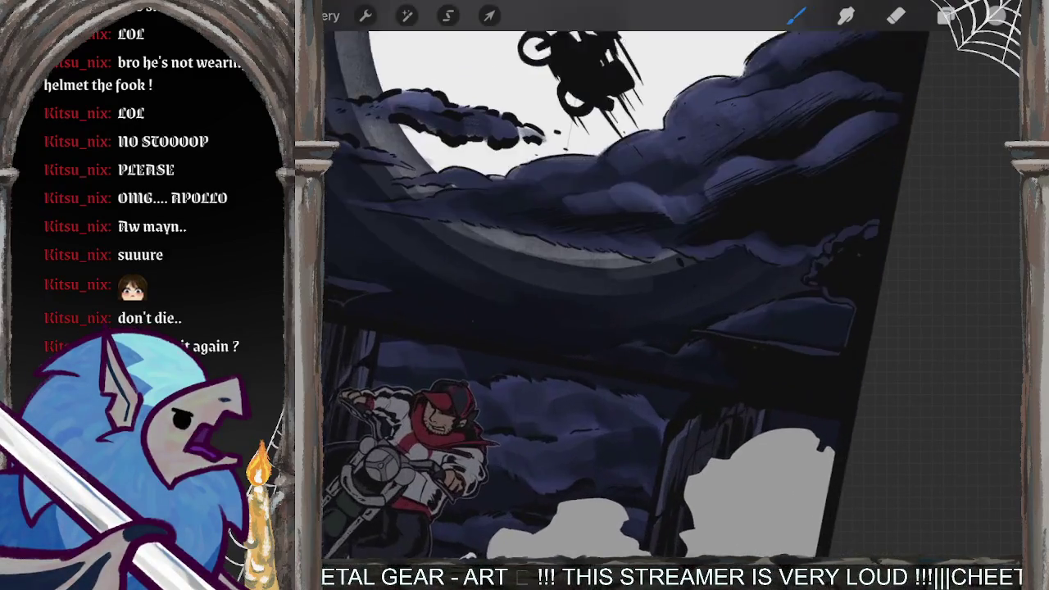
scroll(623, 312, up, 2)
scroll(632, 295, up, 1)
scroll(631, 295, up, 3)
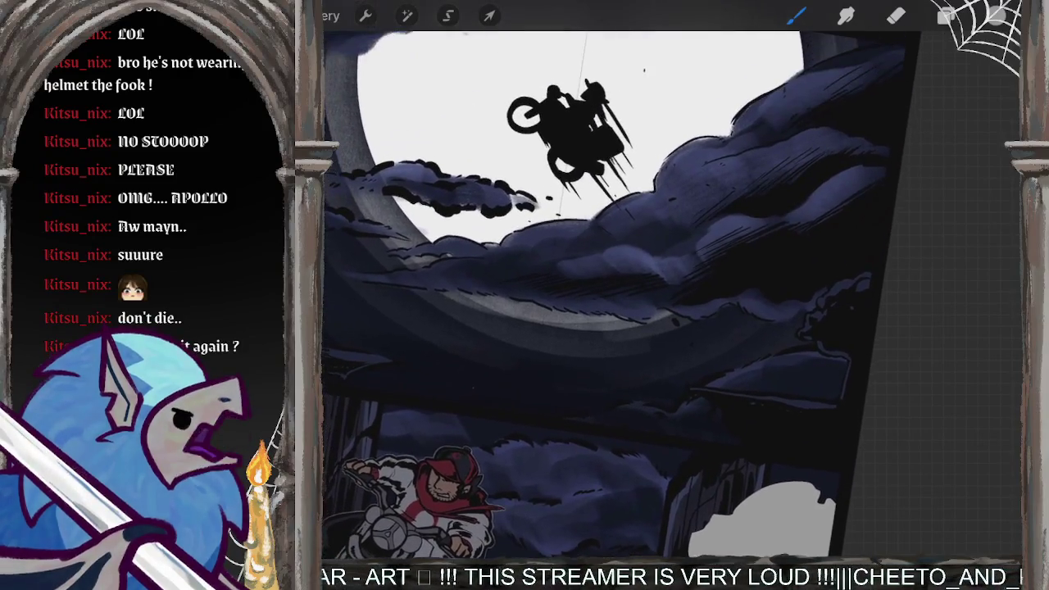
scroll(623, 295, up, 3)
scroll(623, 295, down, 2)
scroll(623, 295, down, 2)
scroll(623, 295, down, 3)
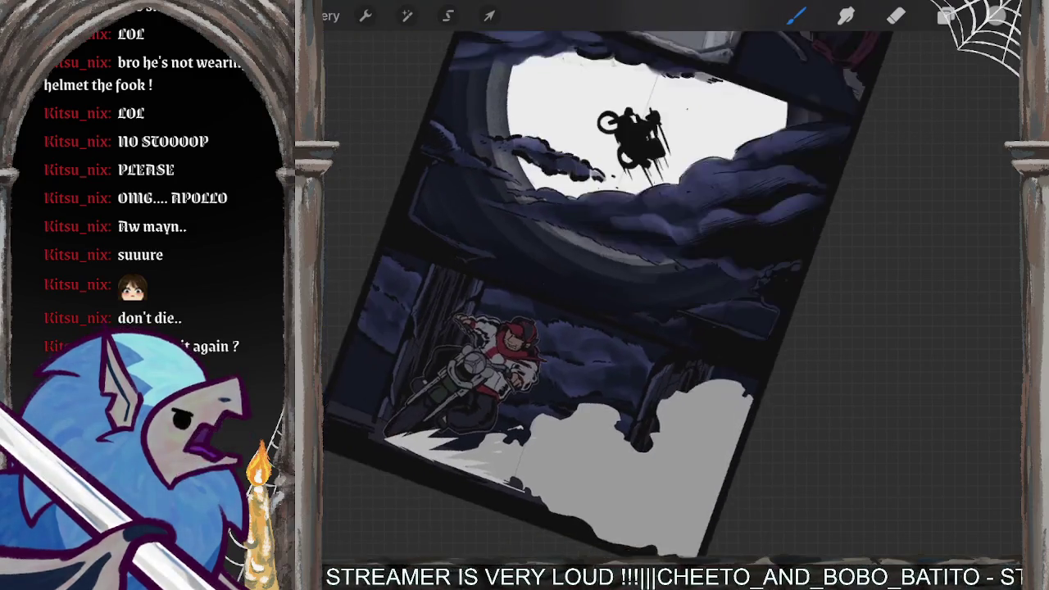
scroll(623, 295, down, 2)
scroll(631, 271, up, 1)
scroll(632, 270, up, 4)
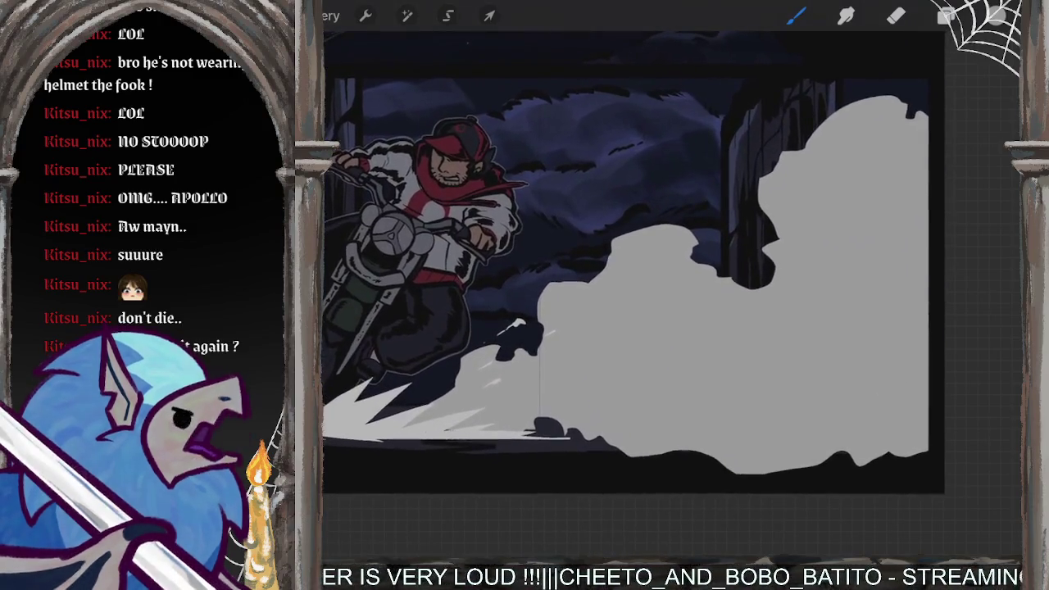
Step: Add Layer 23 above the smoke layer and pick a darker grey shade
click(947, 16)
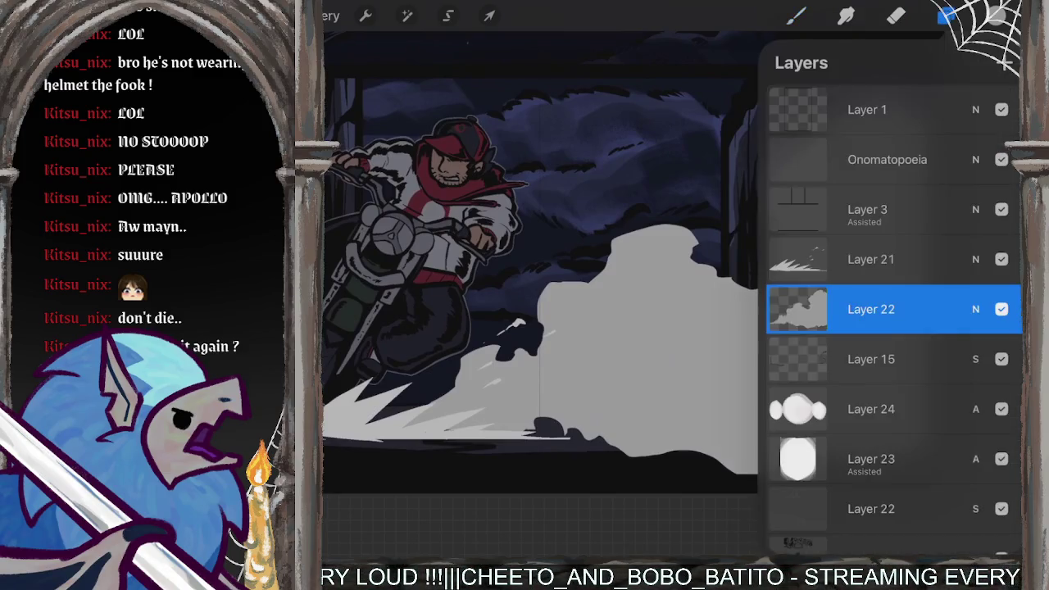
click(1006, 63)
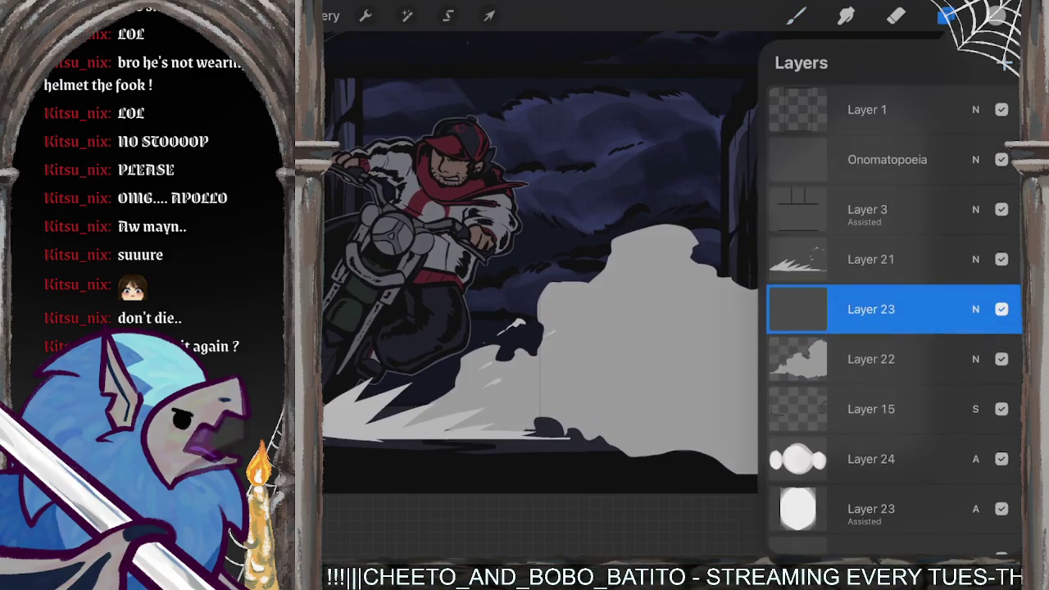
click(997, 16)
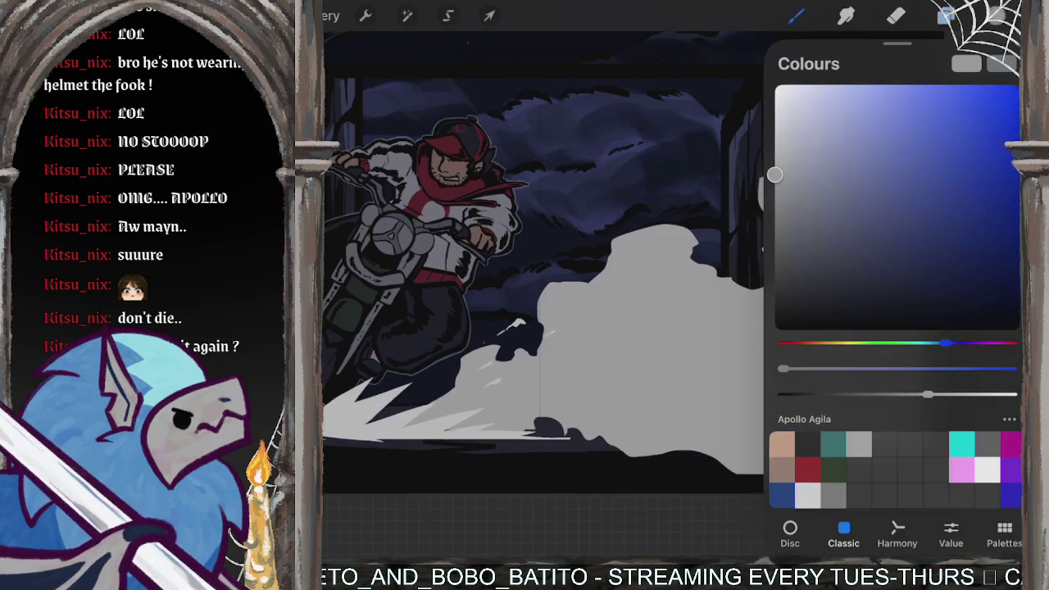
drag(774, 169, 777, 199)
Step: Start a freehand selection outline inside the grey smoke
click(448, 16)
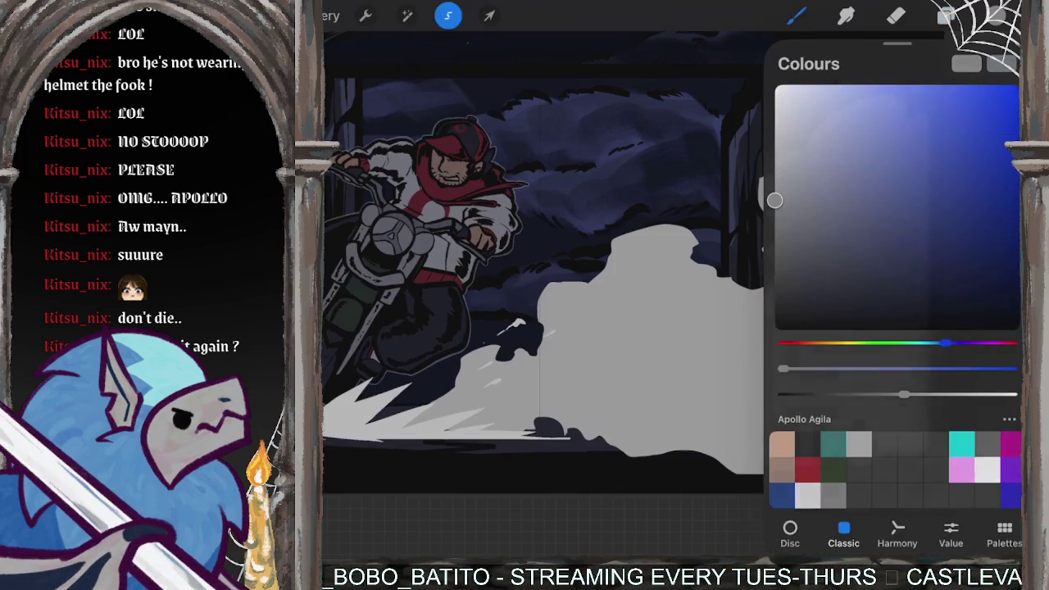
drag(624, 271, 607, 222)
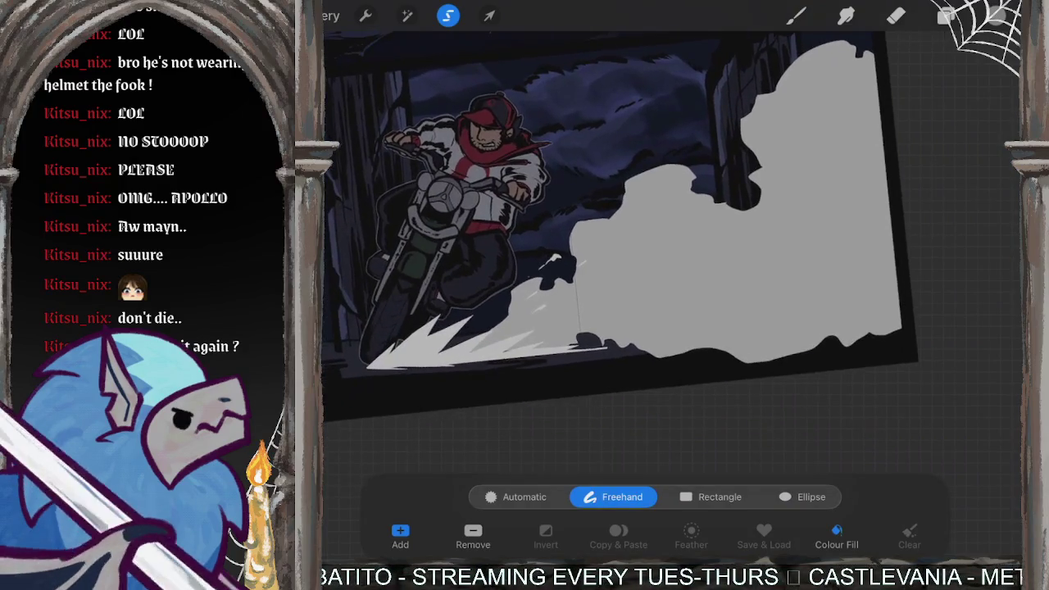
click(501, 350)
click(563, 306)
click(580, 308)
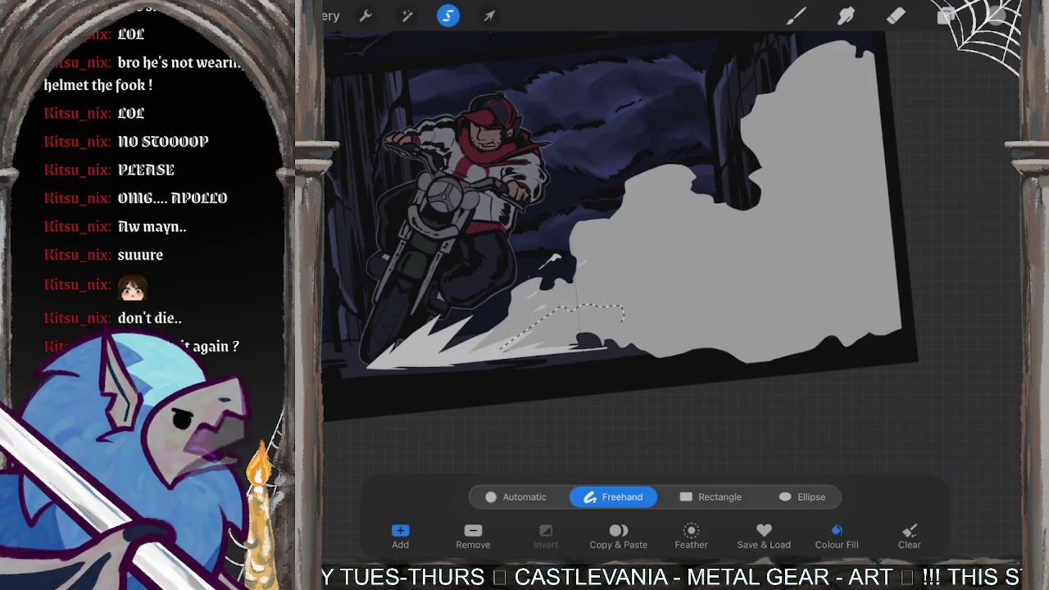
drag(624, 314, 640, 331)
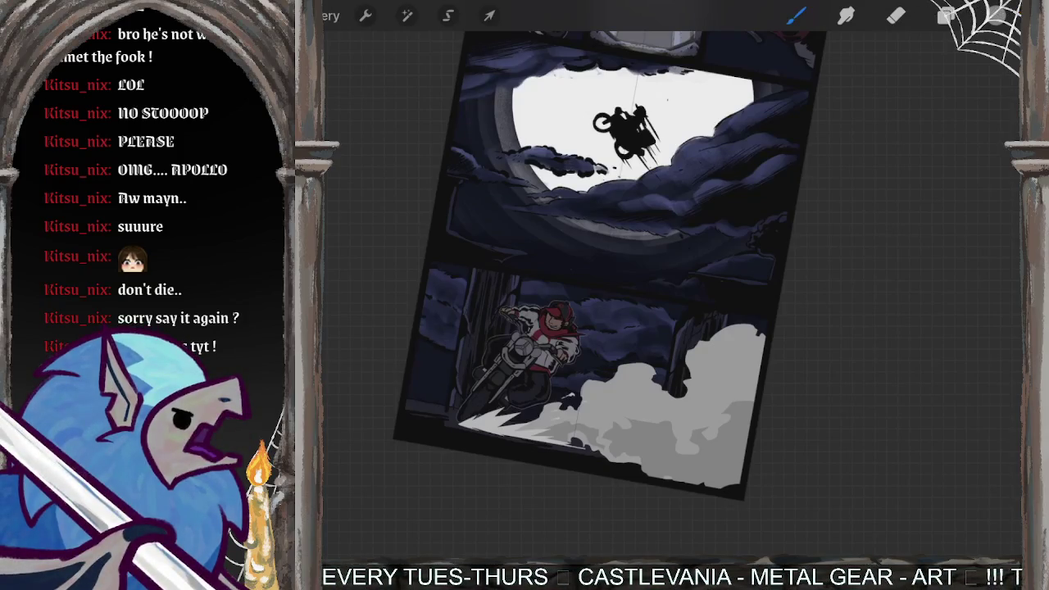
scroll(573, 279, up, 5)
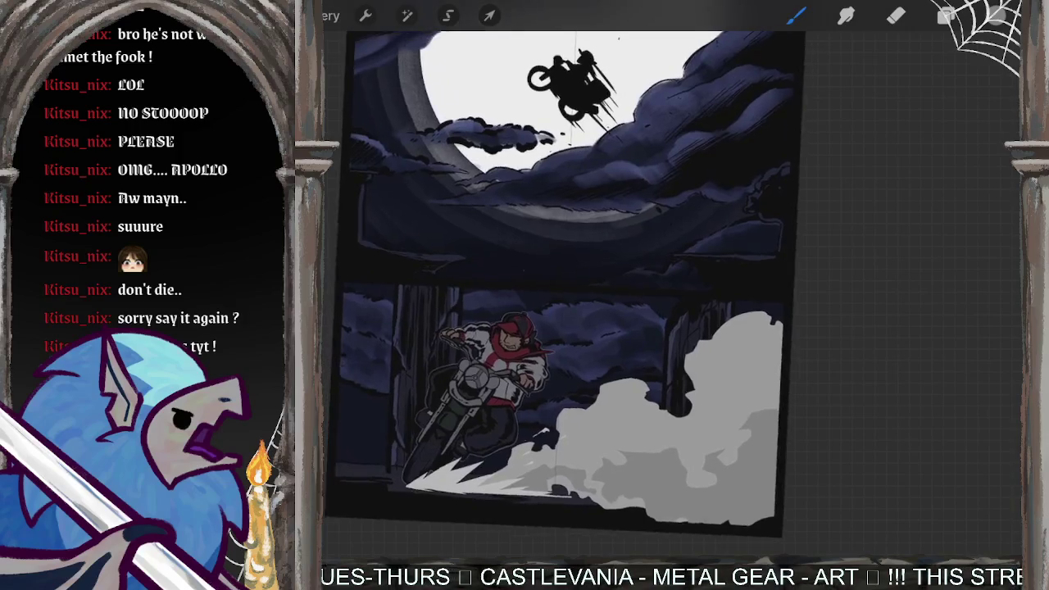
scroll(566, 279, up, 1)
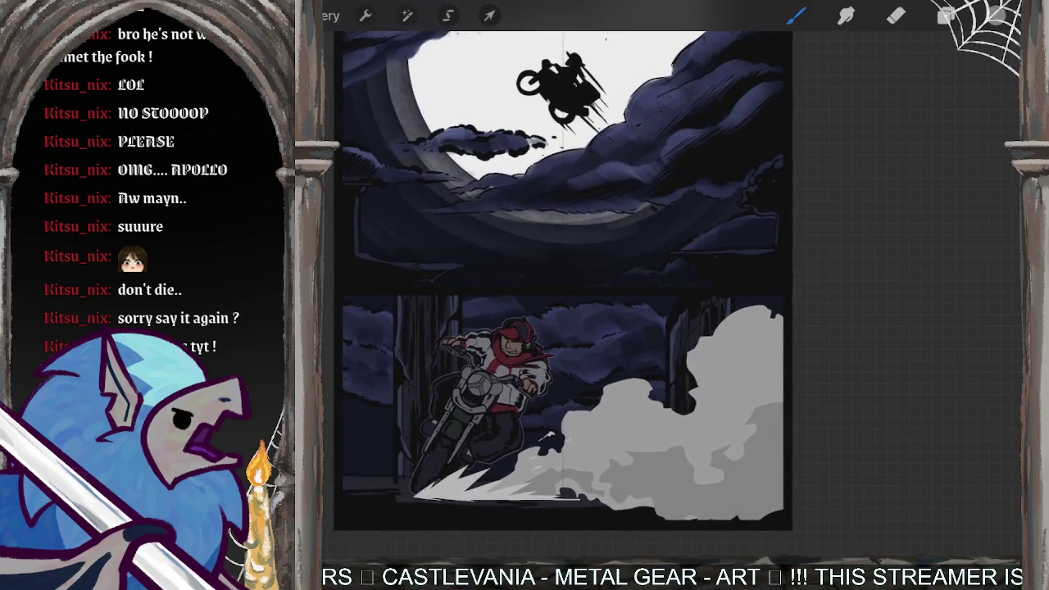
scroll(566, 279, up, 3)
scroll(565, 278, up, 2)
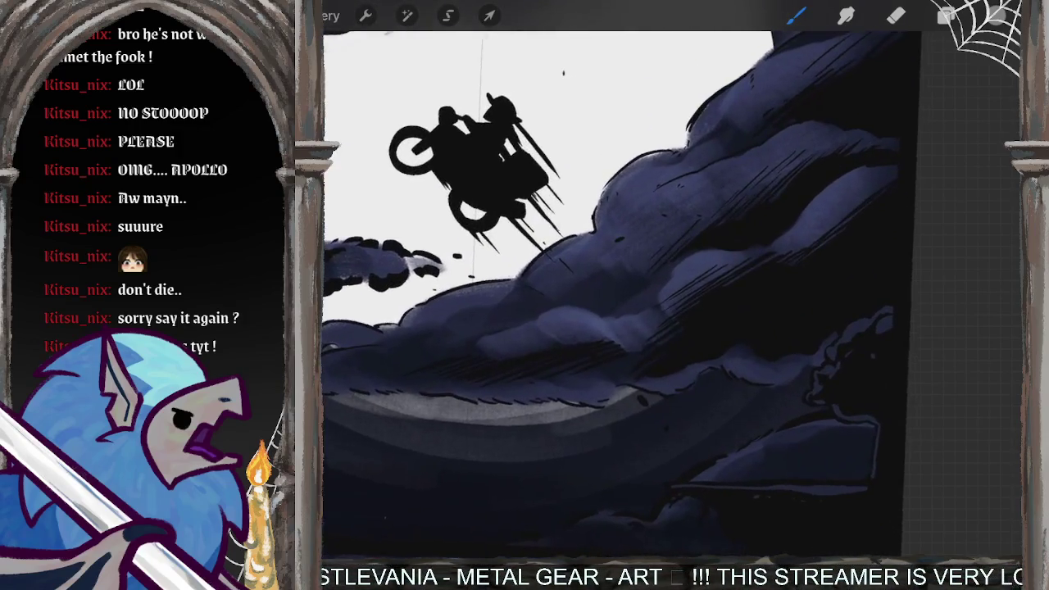
scroll(623, 295, up, 3)
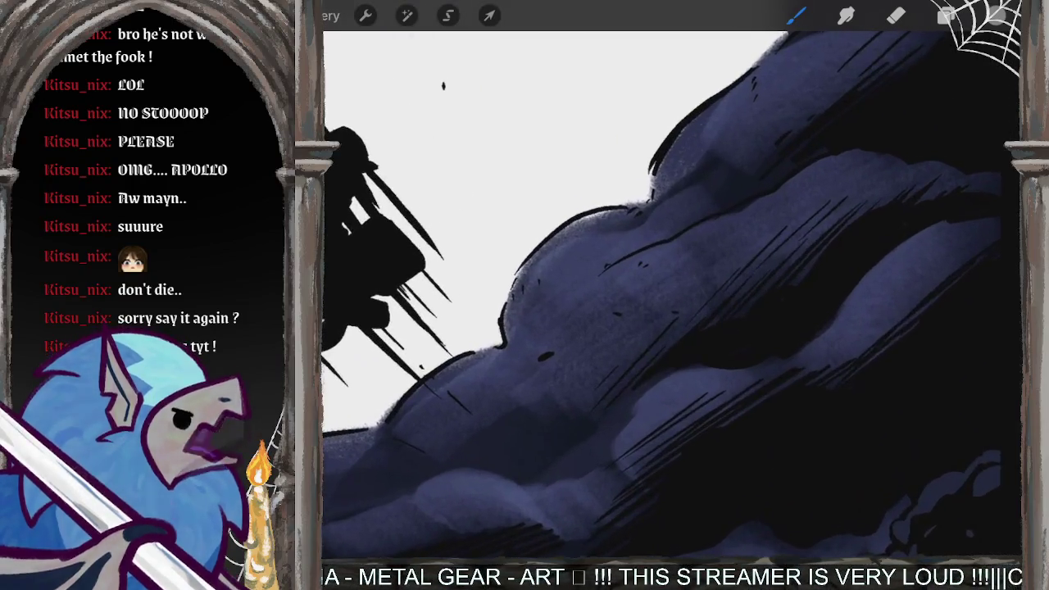
scroll(623, 295, up, 2)
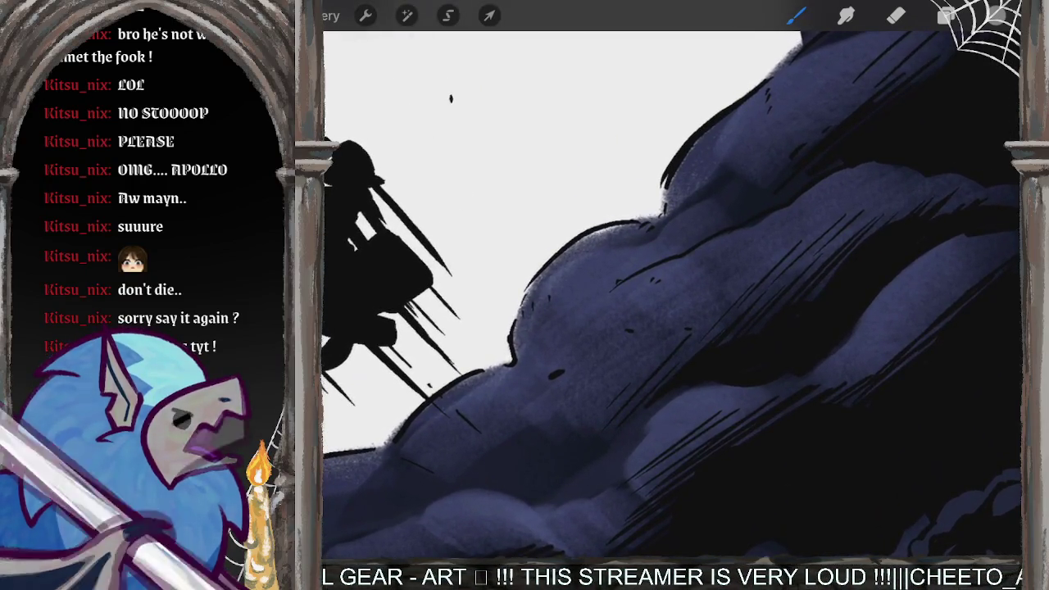
scroll(631, 296, down, 2)
scroll(632, 295, down, 3)
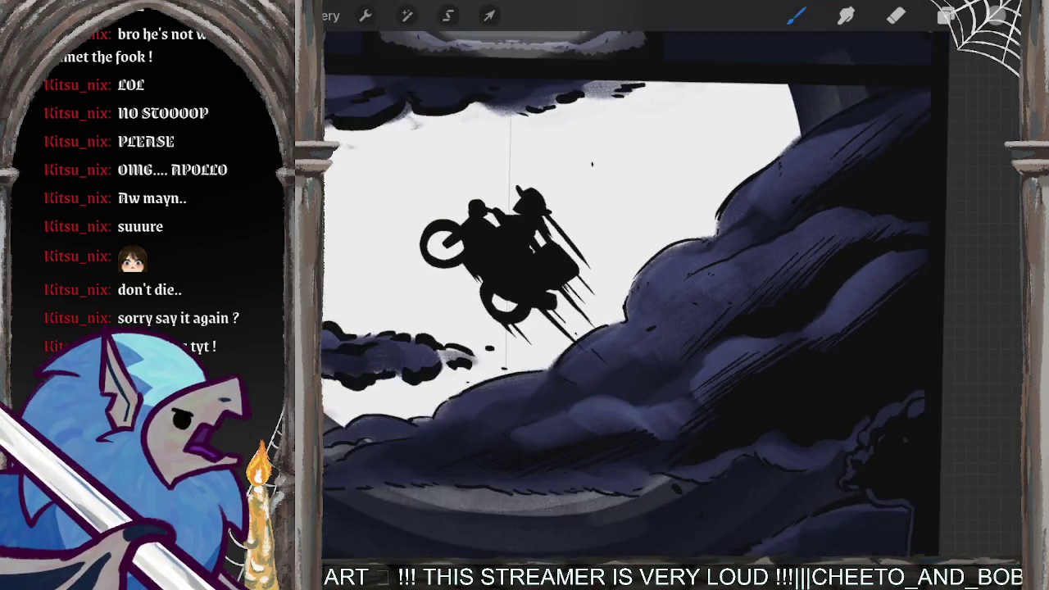
scroll(631, 295, down, 2)
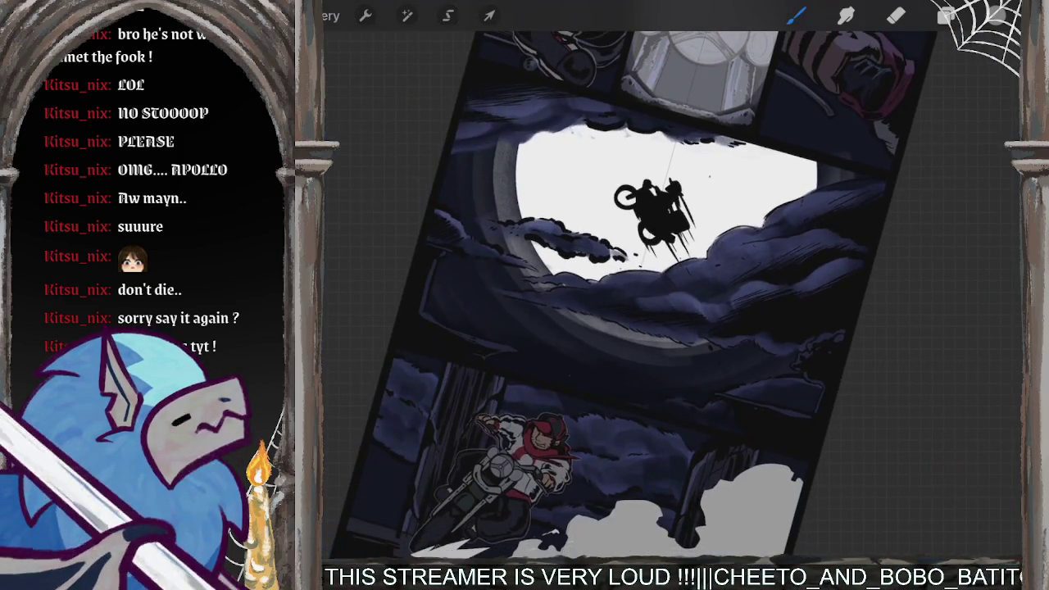
scroll(623, 295, down, 2)
scroll(623, 295, down, 2)
scroll(624, 295, up, 2)
scroll(631, 295, up, 3)
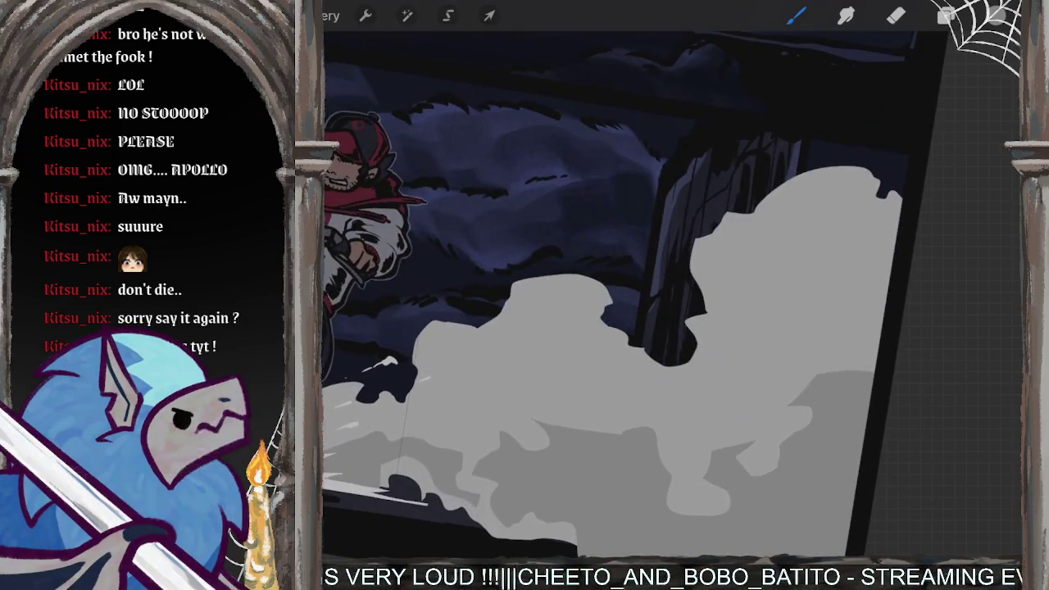
scroll(607, 295, down, 2)
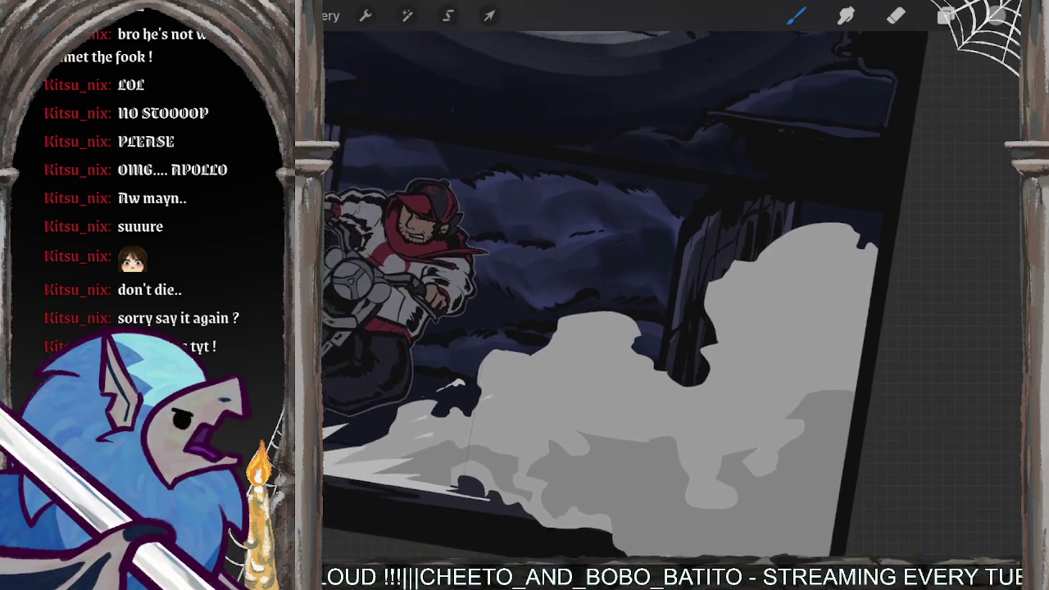
scroll(606, 295, down, 2)
scroll(606, 295, down, 2)
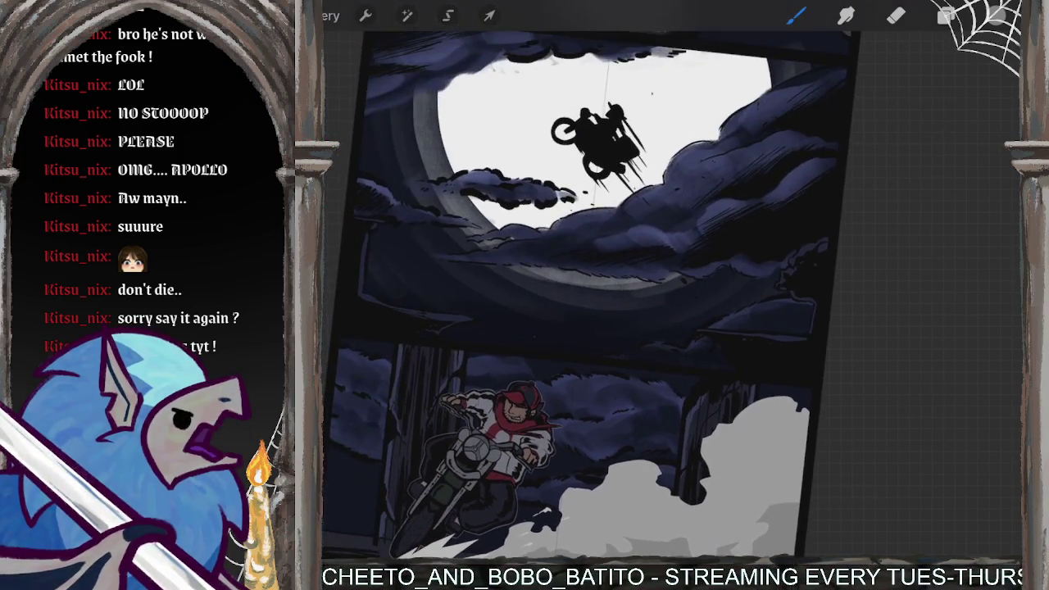
scroll(590, 295, up, 3)
scroll(590, 295, down, 2)
scroll(607, 295, down, 2)
scroll(606, 328, up, 2)
scroll(607, 328, up, 3)
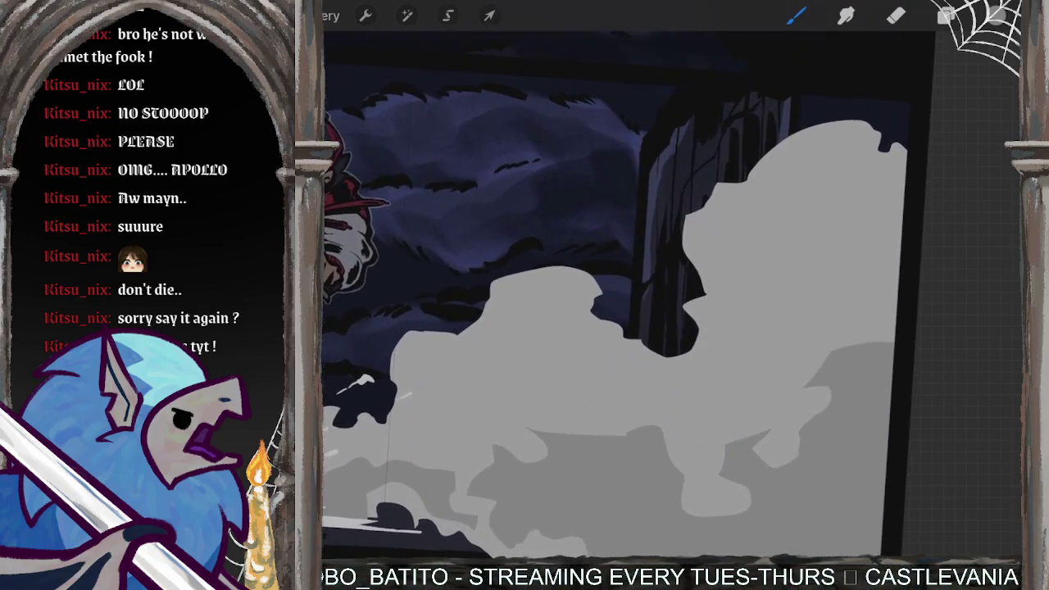
scroll(607, 328, down, 1)
scroll(607, 328, down, 2)
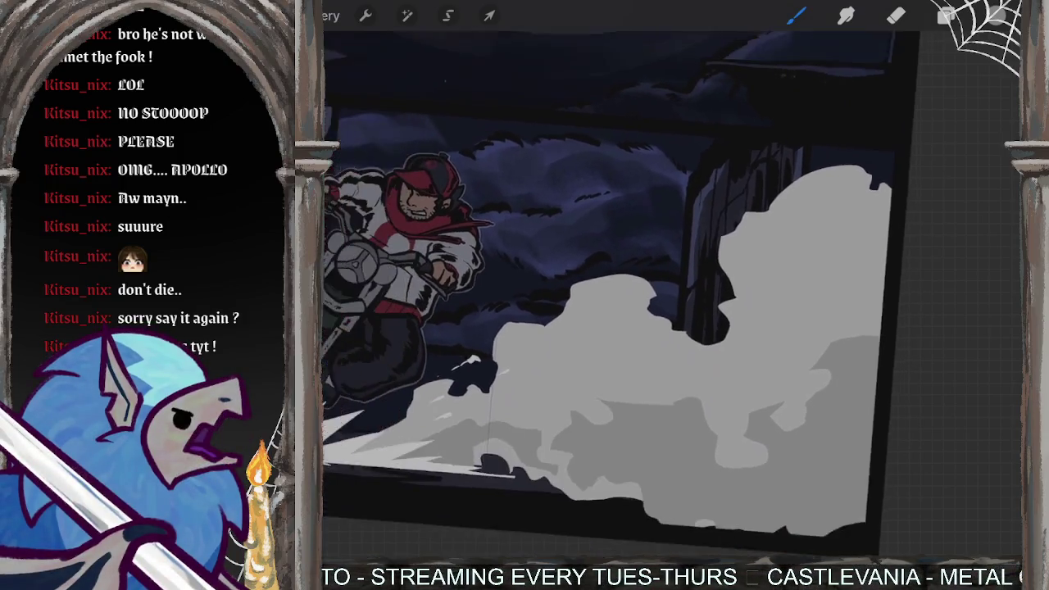
scroll(607, 296, down, 2)
scroll(607, 296, up, 2)
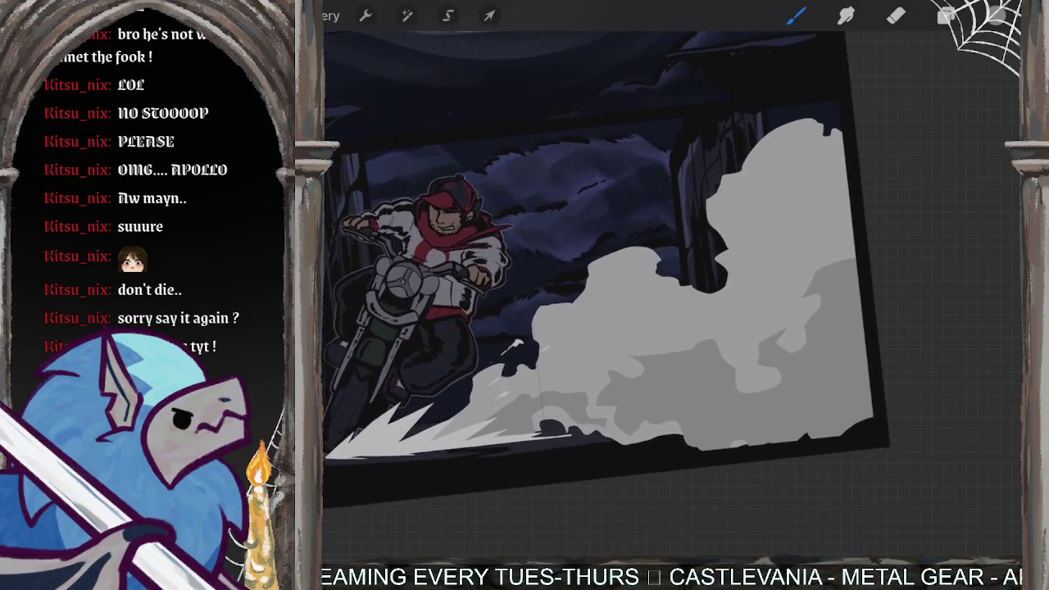
scroll(606, 311, up, 1)
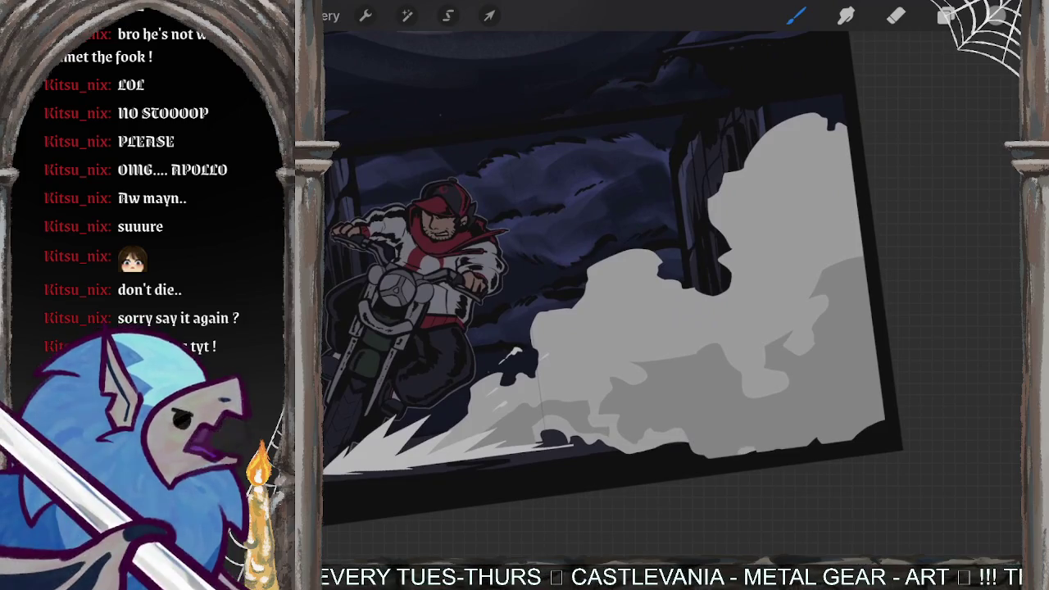
scroll(606, 311, up, 1)
scroll(607, 311, up, 1)
scroll(606, 295, up, 3)
scroll(606, 295, up, 2)
scroll(607, 295, up, 2)
scroll(631, 295, down, 1)
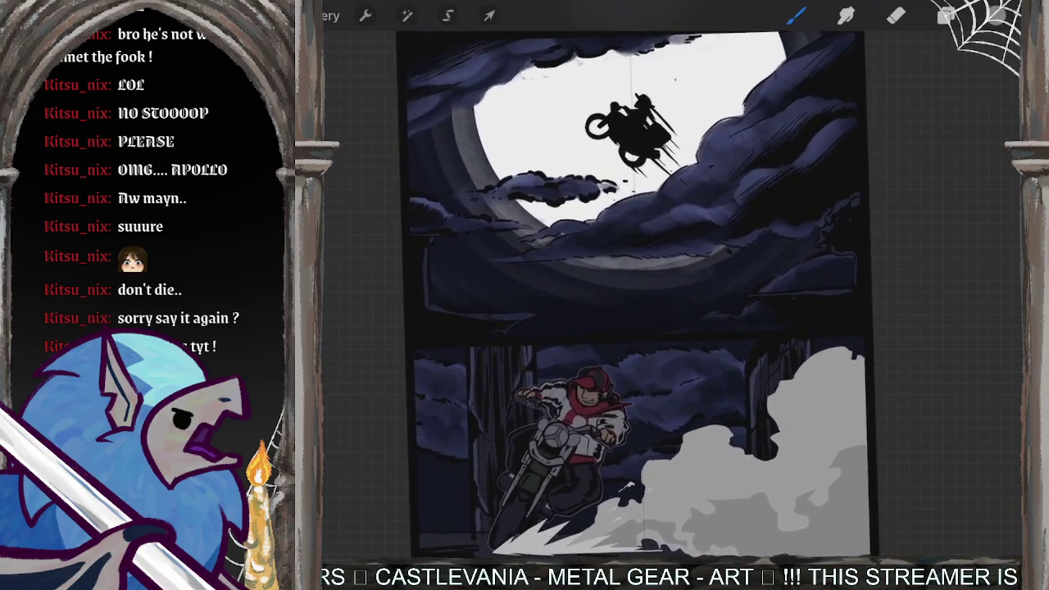
scroll(631, 295, down, 1)
scroll(631, 295, down, 1)
scroll(632, 295, down, 1)
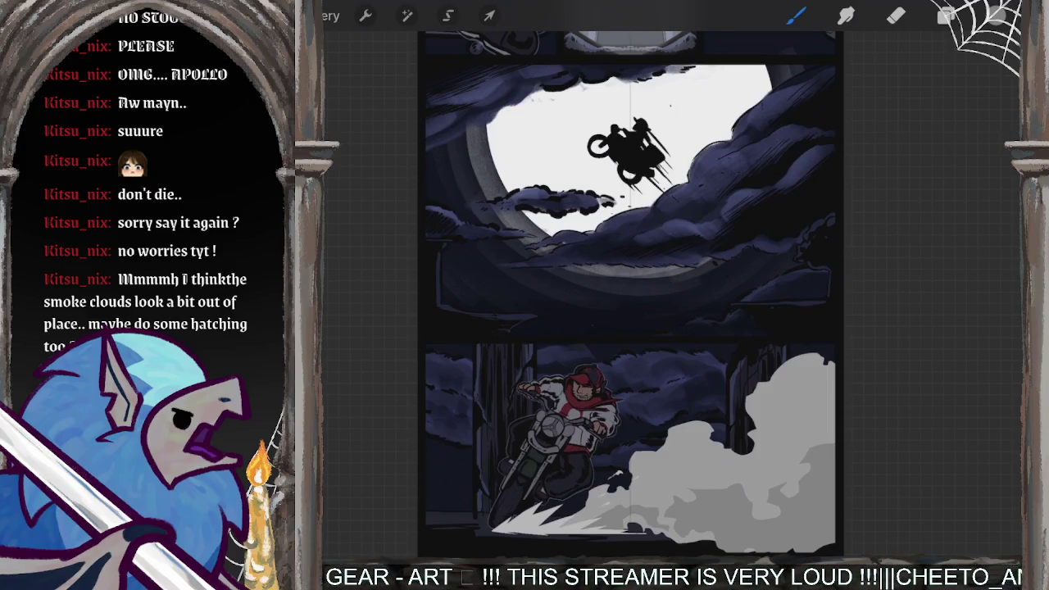
scroll(632, 443, up, 5)
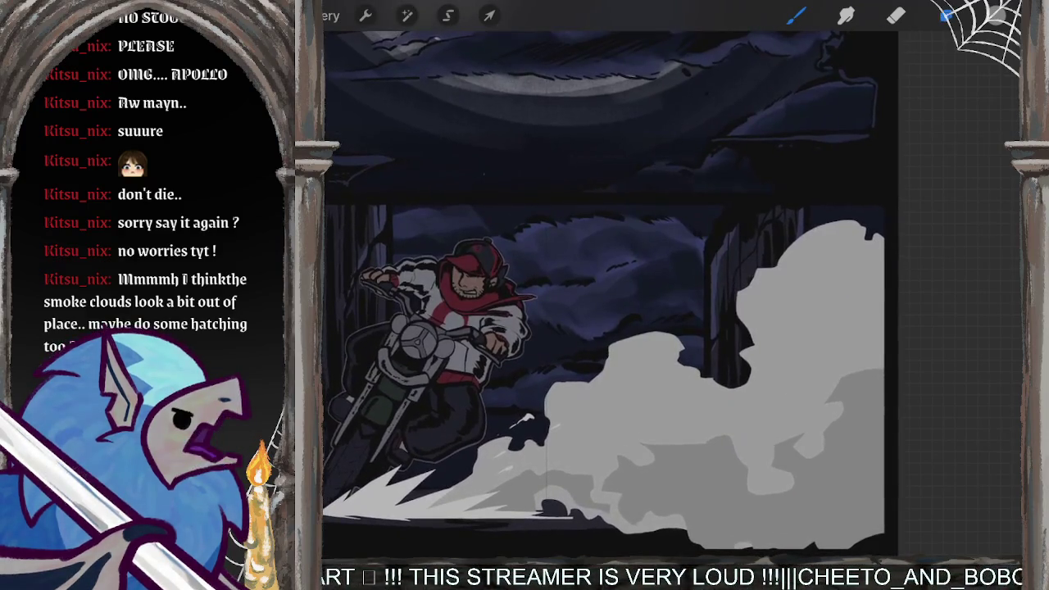
Step: Toggle Layer 23 on and off to compare the smoke shading, then add a layer above it
click(947, 15)
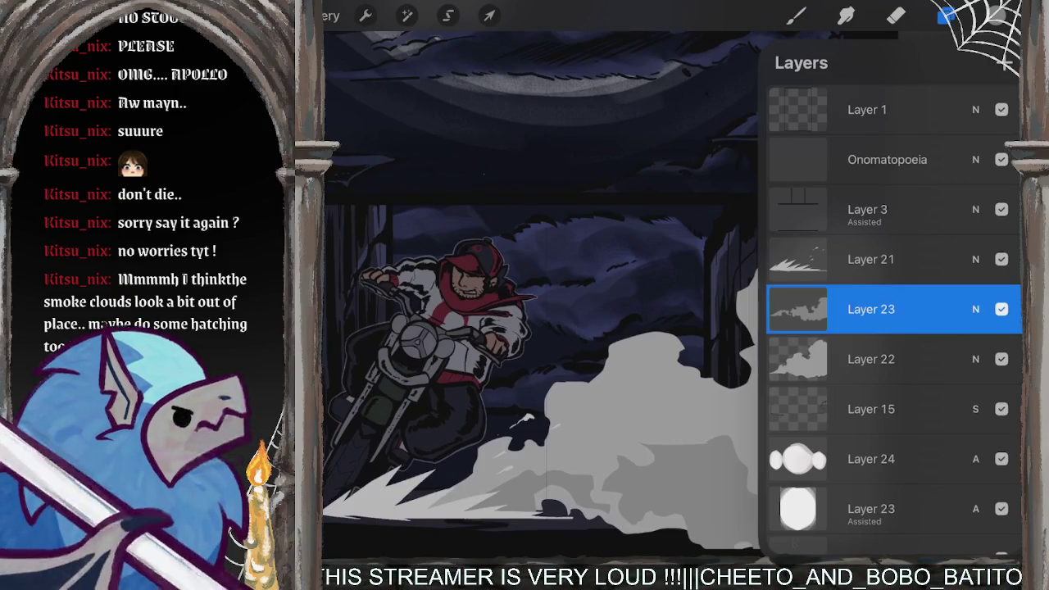
click(1002, 309)
click(1002, 309)
click(1002, 309)
click(1002, 309)
click(1002, 309)
click(1002, 309)
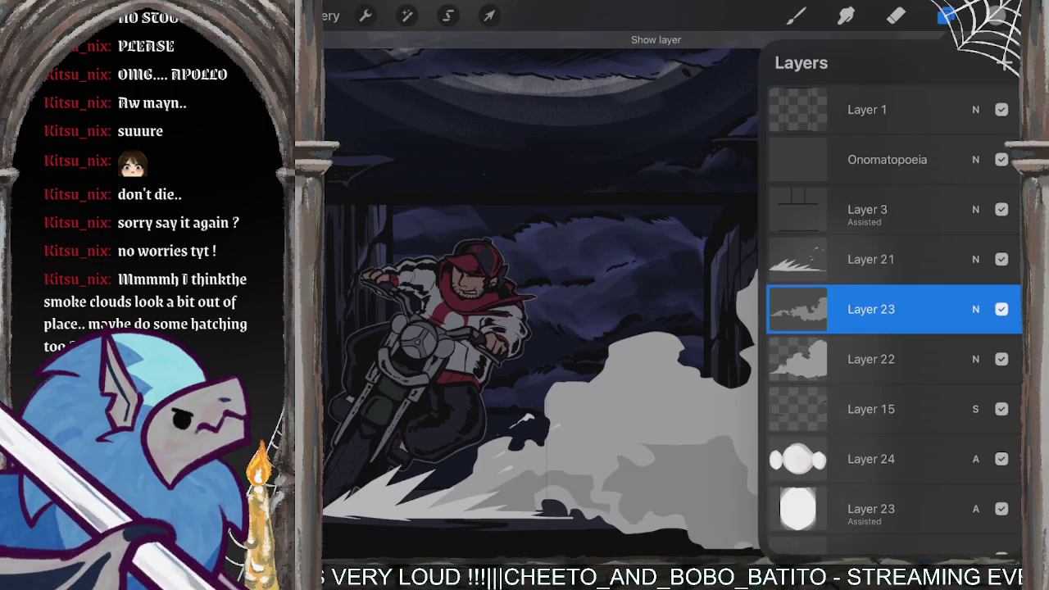
click(1005, 62)
Step: Undo the last change and select Layer 22 in the layer stack
click(796, 15)
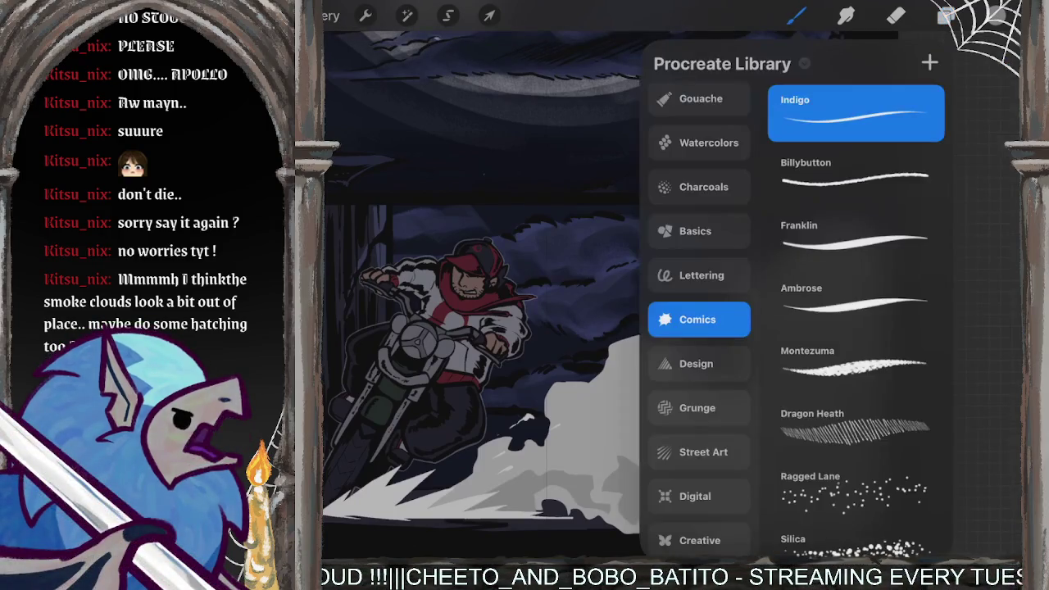
click(947, 15)
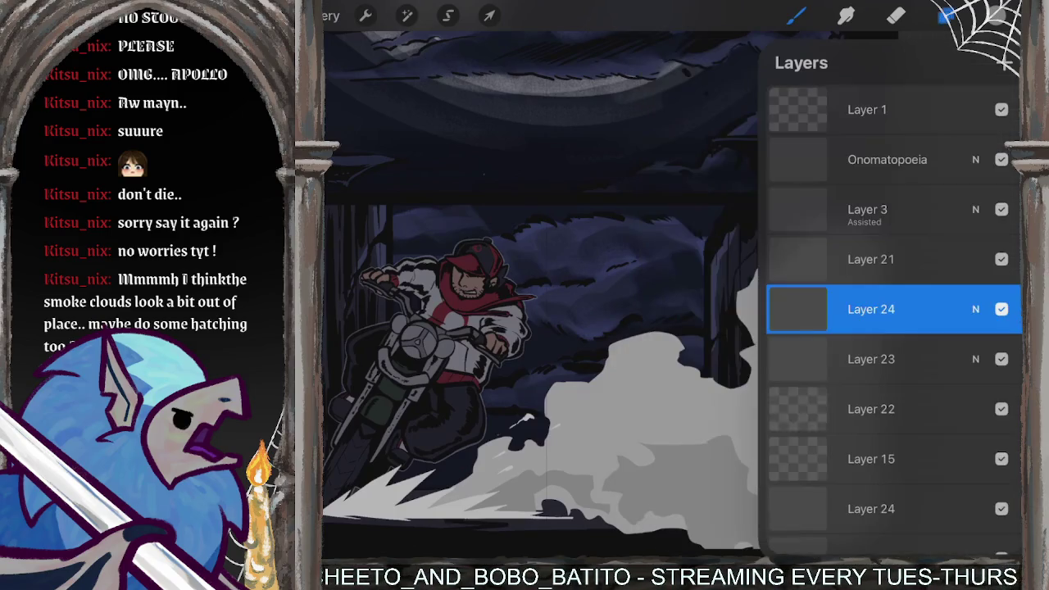
click(947, 15)
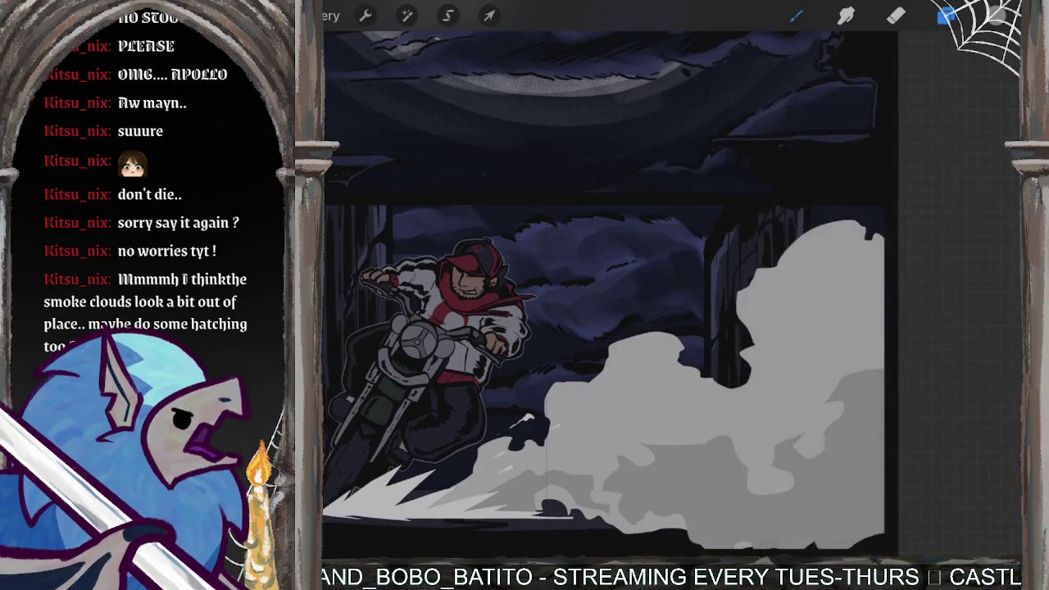
scroll(673, 296, up, 5)
scroll(672, 296, down, 2)
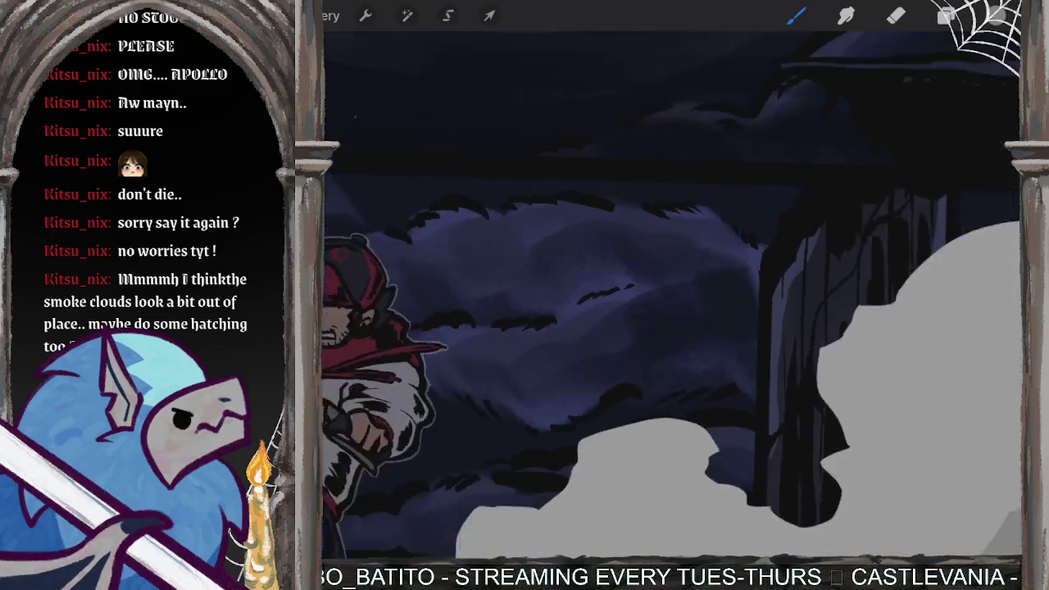
scroll(673, 295, down, 3)
scroll(672, 296, down, 2)
key(ctrl+z)
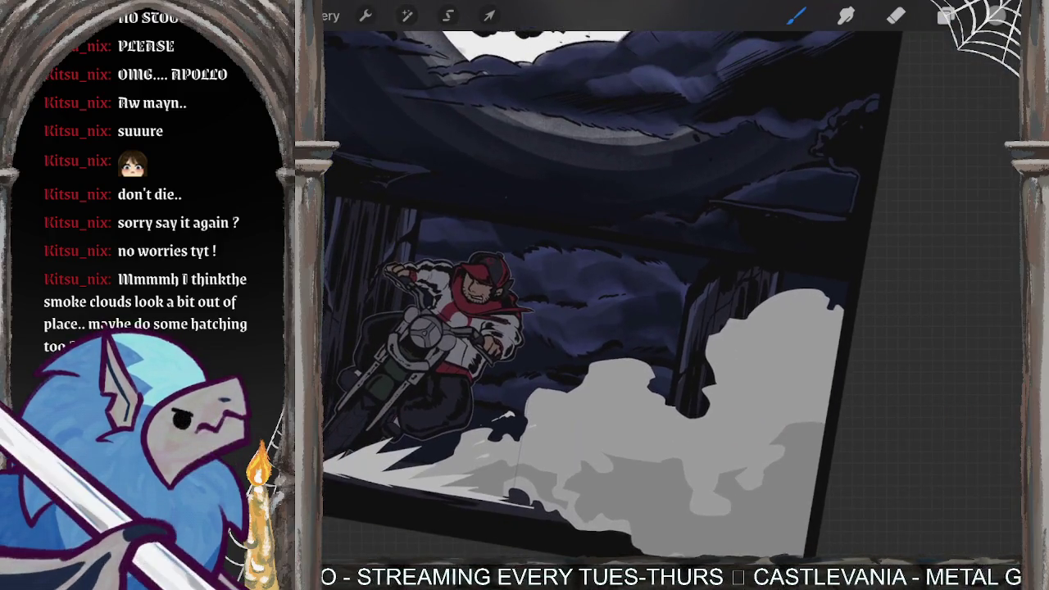
click(947, 15)
click(885, 359)
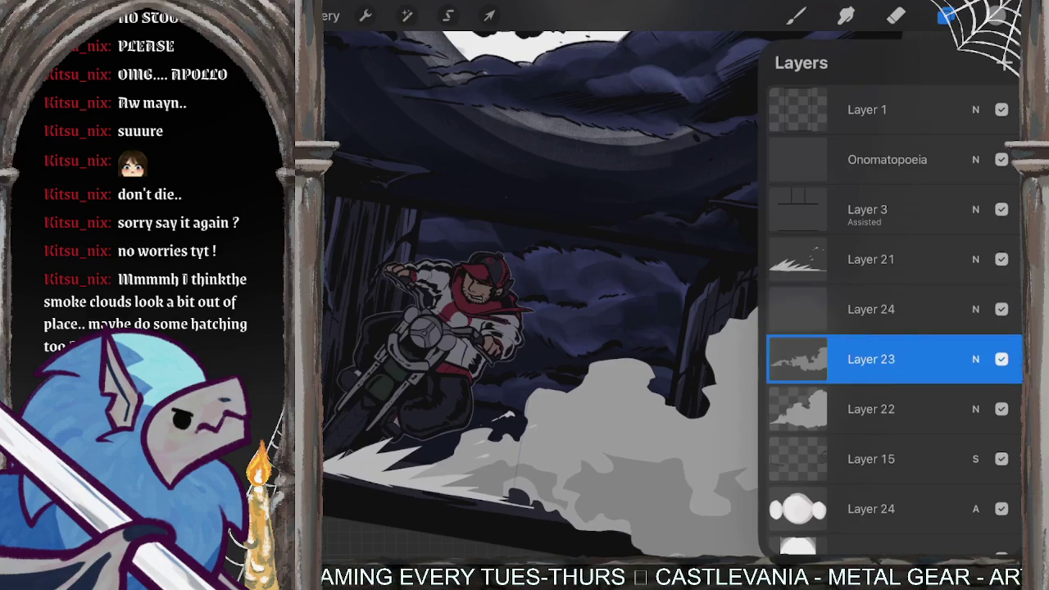
click(885, 409)
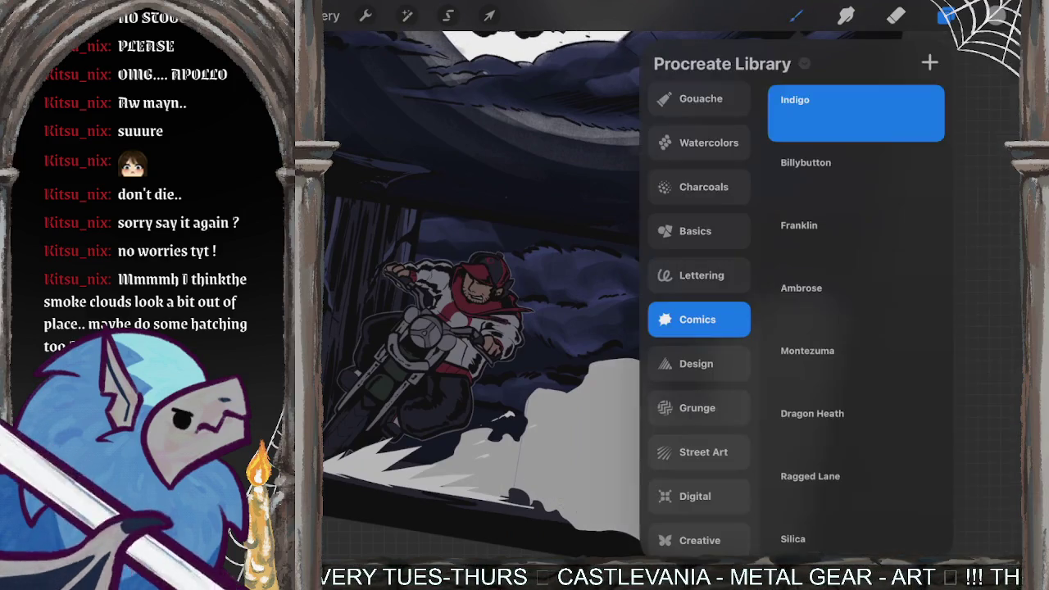
Step: Browse the Gouache, Paints, Watercolors and Basics sets, then choose a Charcoals brush
click(796, 15)
scroll(699, 320, down, 1)
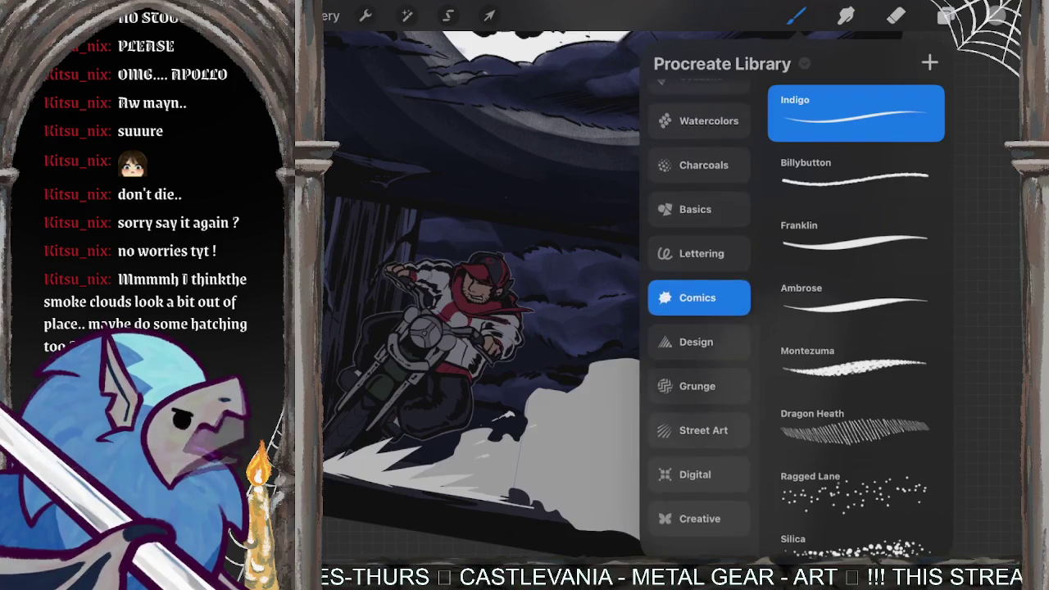
scroll(699, 319, up, 3)
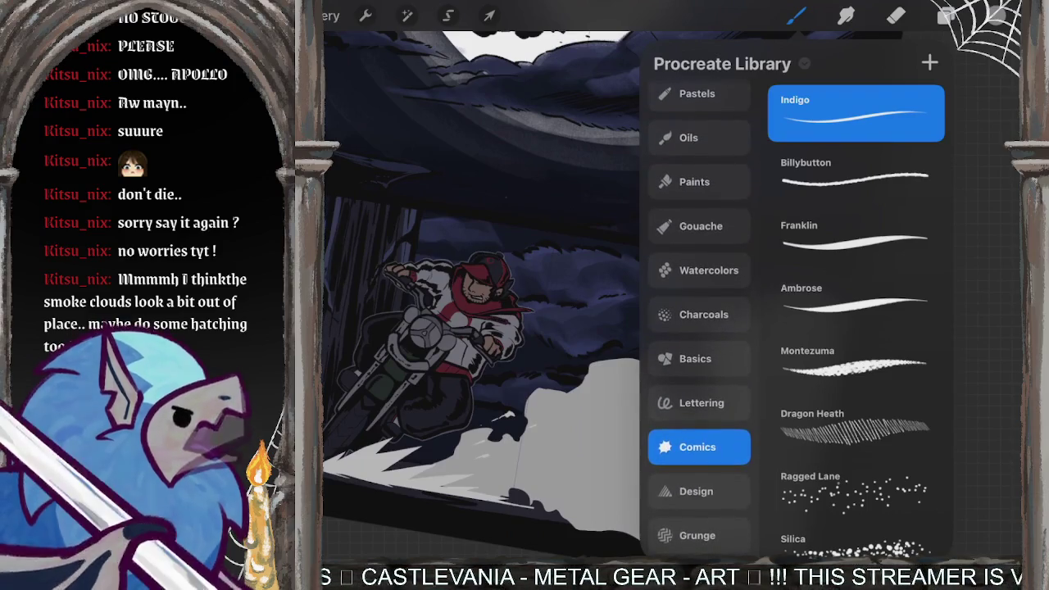
click(699, 226)
click(700, 182)
scroll(699, 320, up, 2)
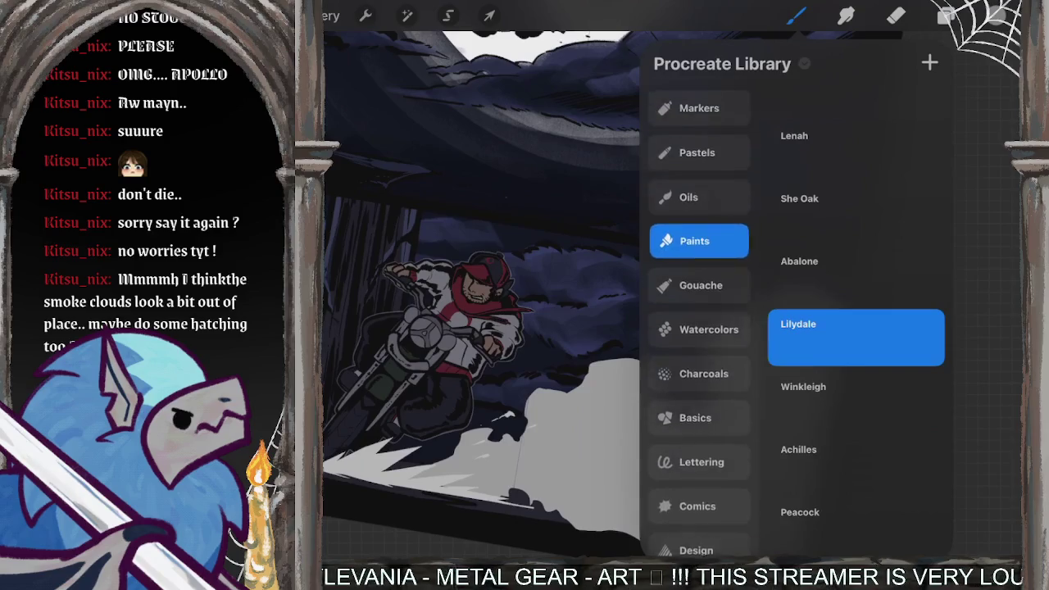
click(709, 345)
click(703, 404)
click(696, 448)
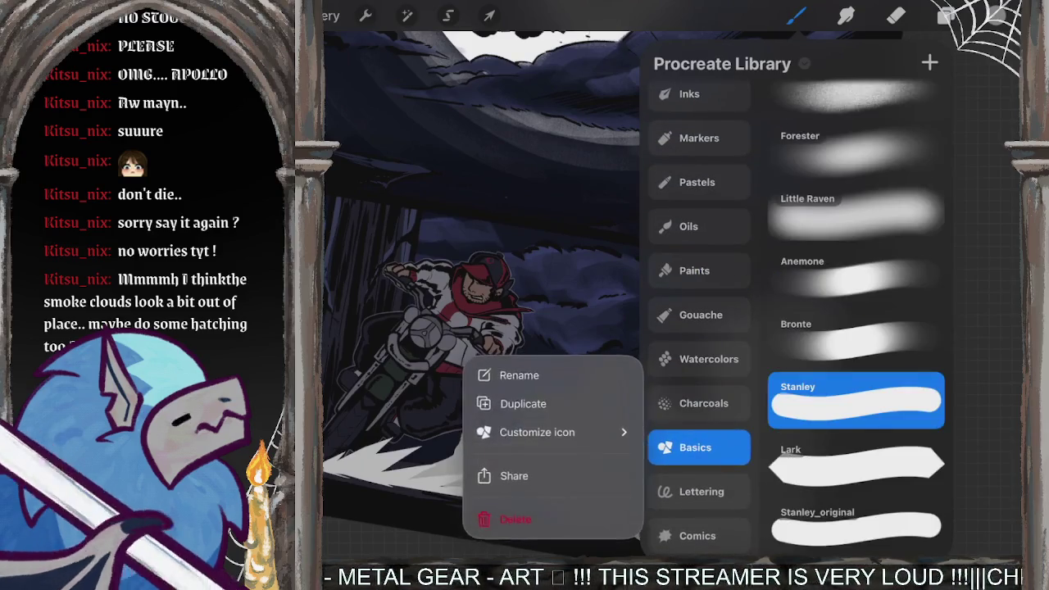
click(697, 537)
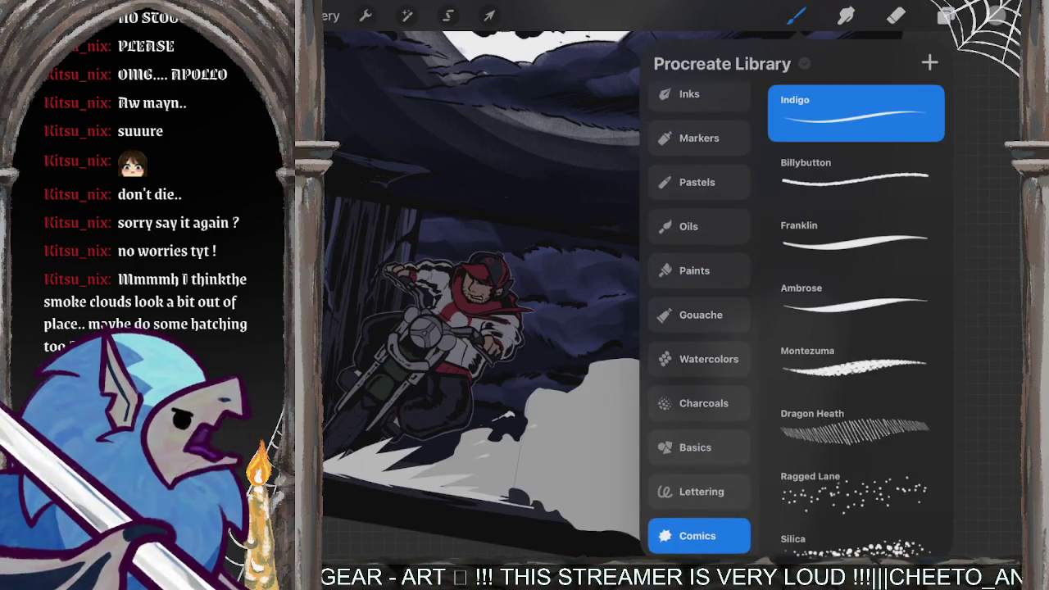
click(699, 403)
click(795, 15)
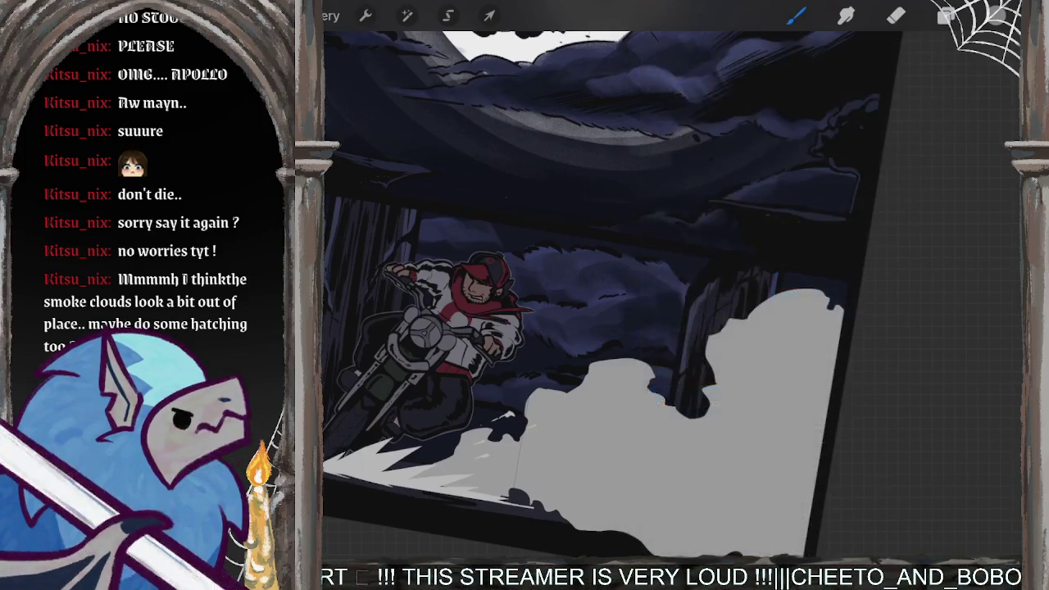
Step: Sample the smoke's grey and test a light arc along its top edge, then undo it
click(750, 293)
scroll(582, 328, up, 3)
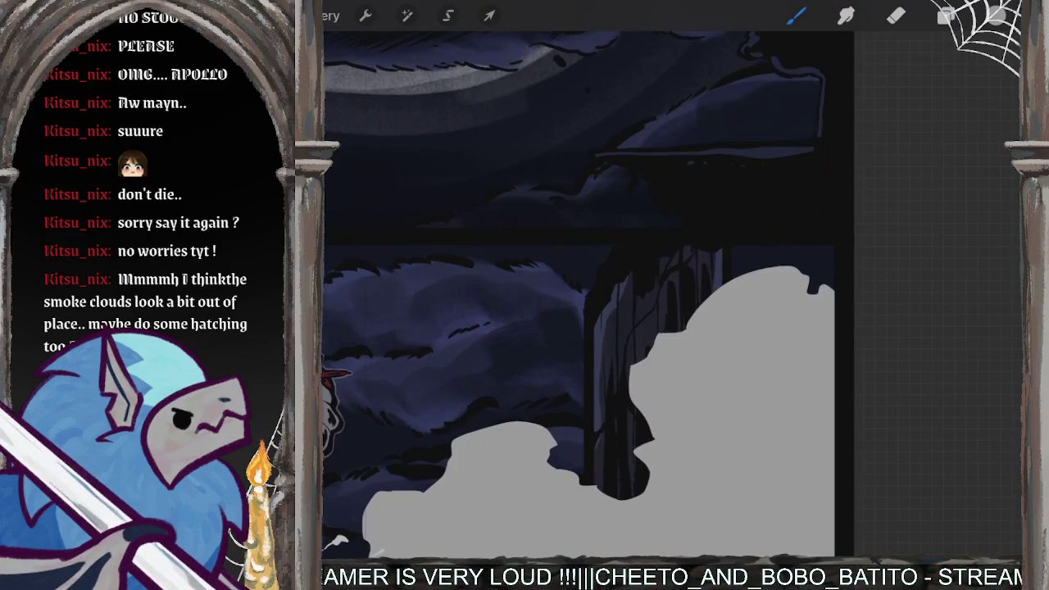
click(947, 15)
click(797, 319)
click(797, 320)
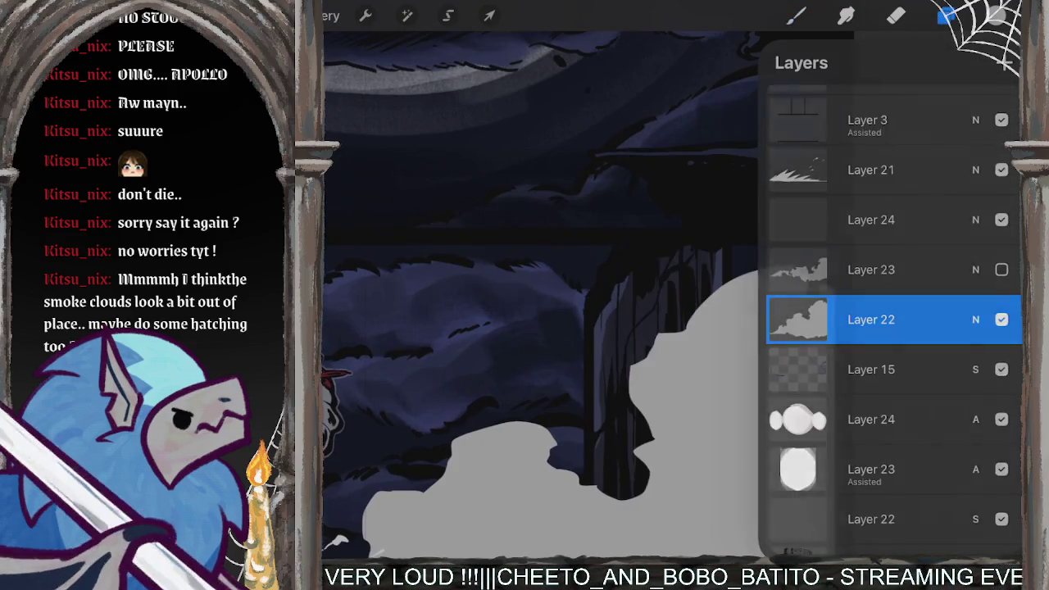
click(796, 15)
mouse_move(680, 324)
mouse_down()
mouse_move(811, 283)
mouse_move(800, 266)
mouse_up()
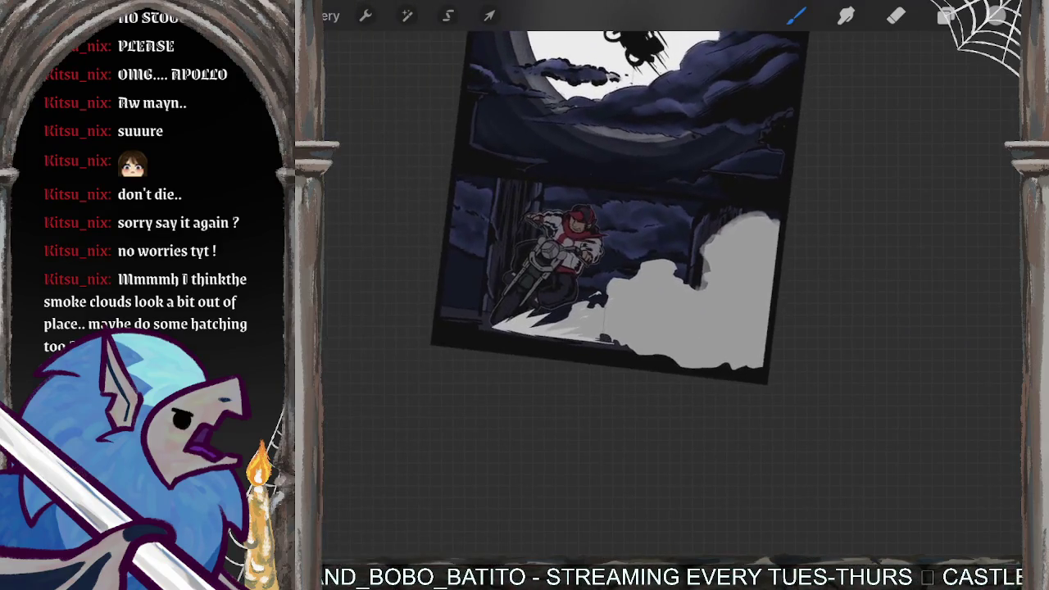
key(ctrl+z)
scroll(586, 295, down, 3)
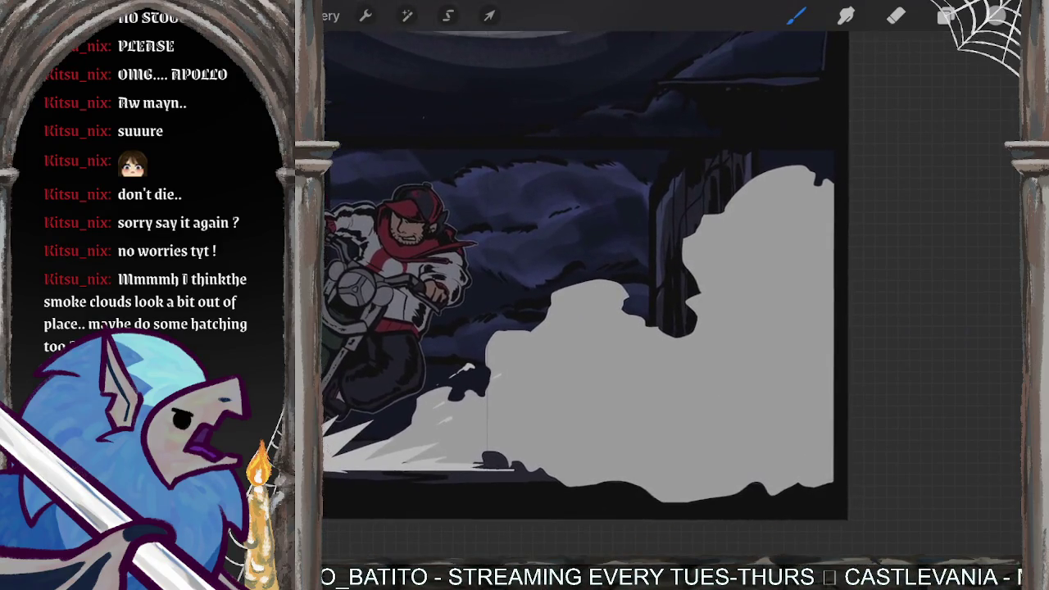
scroll(586, 295, down, 2)
Step: Hide the Layer 22 smoke, select Layer 24 and pick a charcoal brush
click(947, 15)
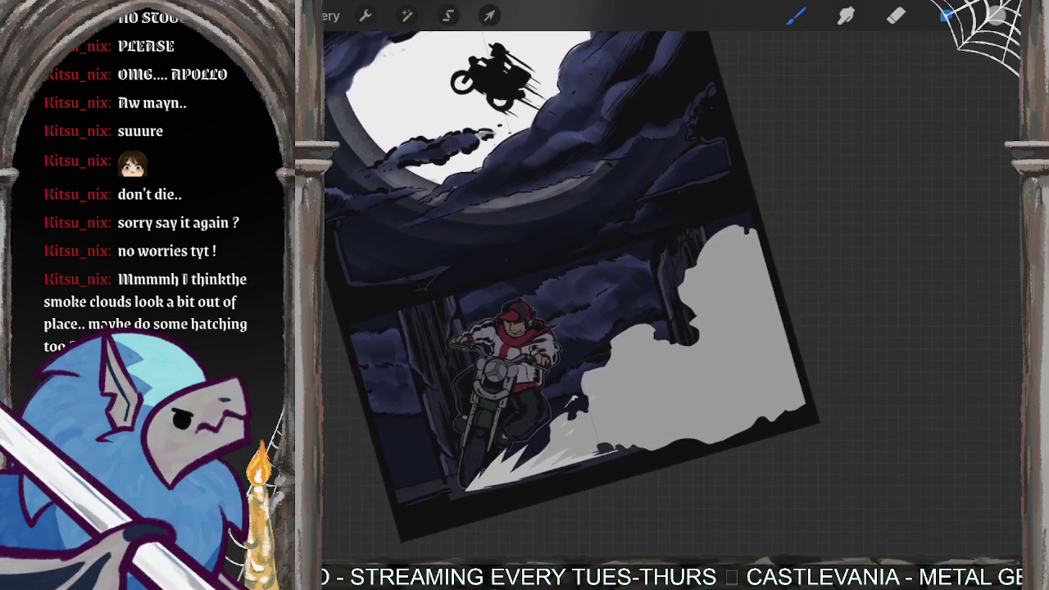
click(1002, 319)
click(872, 270)
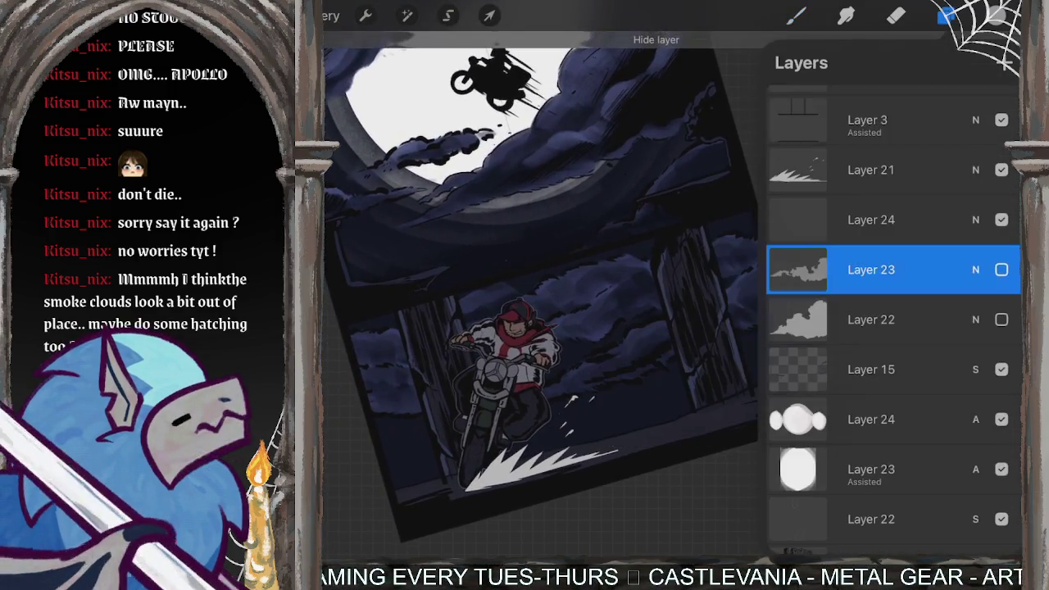
click(871, 220)
click(947, 15)
click(795, 14)
click(796, 15)
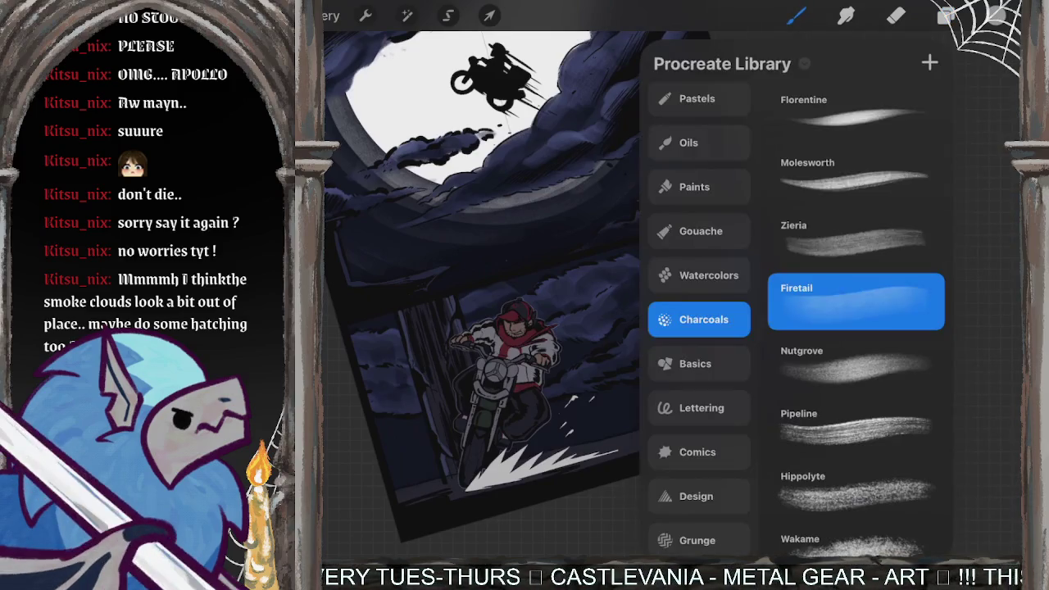
click(852, 115)
click(820, 369)
Step: Paint white charcoal smoke from the front wheel toward the upper right, brightening the grey patches
mouse_move(540, 461)
mouse_down()
mouse_move(597, 428)
mouse_move(627, 387)
mouse_up()
key(ctrl+z)
key(ctrl+z)
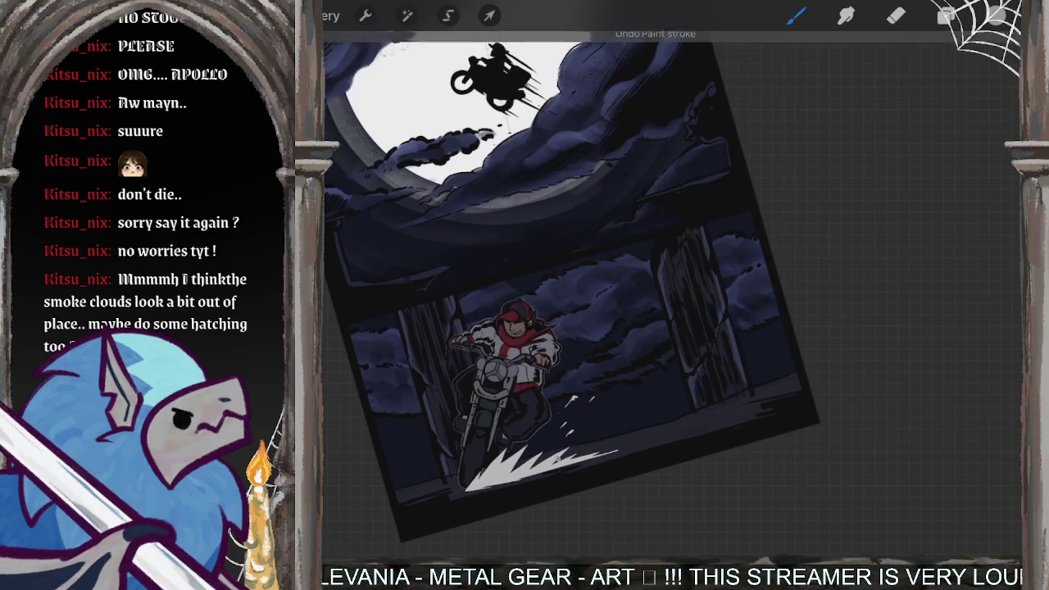
drag(574, 453, 605, 435)
mouse_move(614, 387)
mouse_down()
mouse_move(654, 394)
mouse_move(650, 347)
mouse_move(715, 286)
mouse_up()
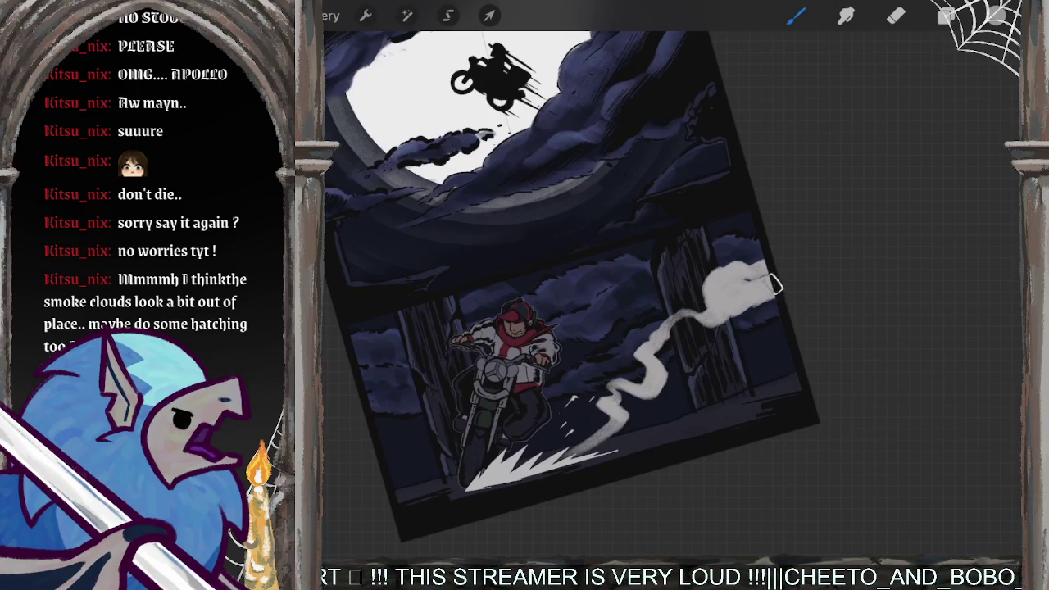
drag(710, 321, 652, 379)
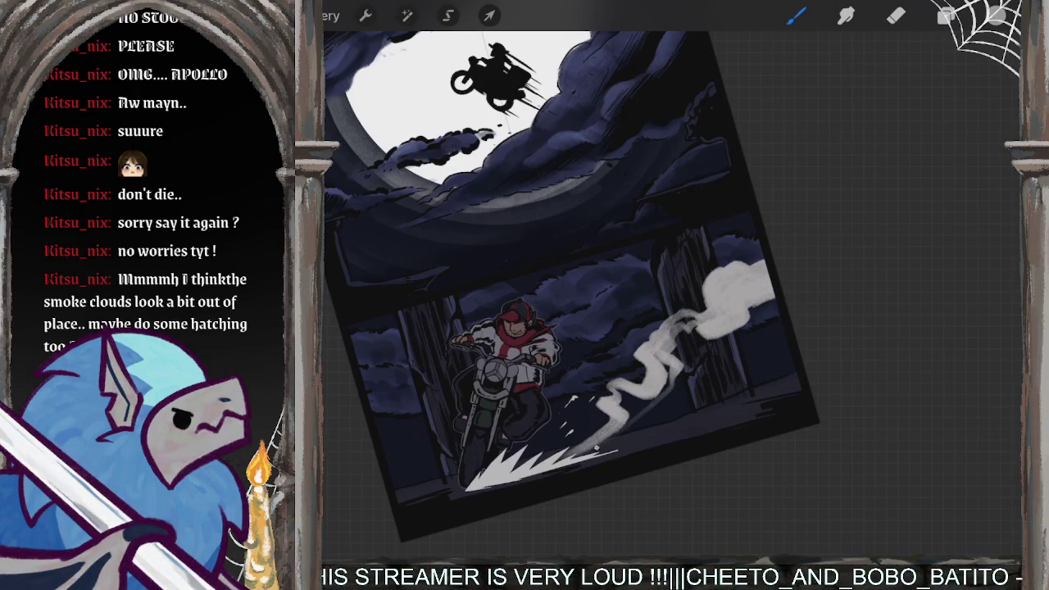
mouse_move(598, 447)
mouse_down()
mouse_move(779, 409)
mouse_move(730, 384)
mouse_up()
mouse_move(788, 402)
mouse_down()
mouse_move(697, 343)
mouse_move(801, 292)
mouse_move(720, 326)
mouse_up()
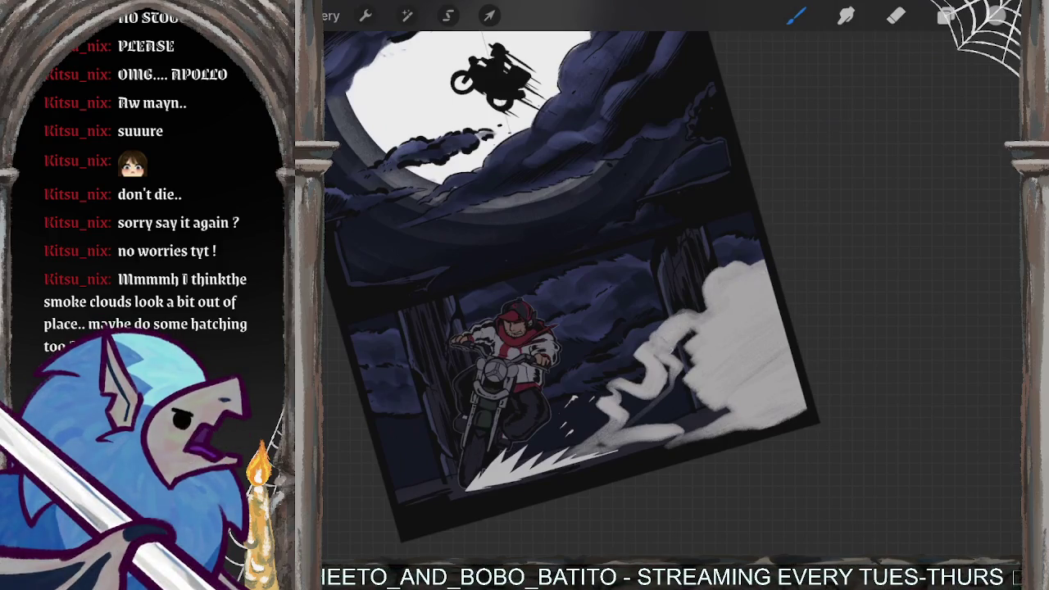
drag(666, 387, 691, 338)
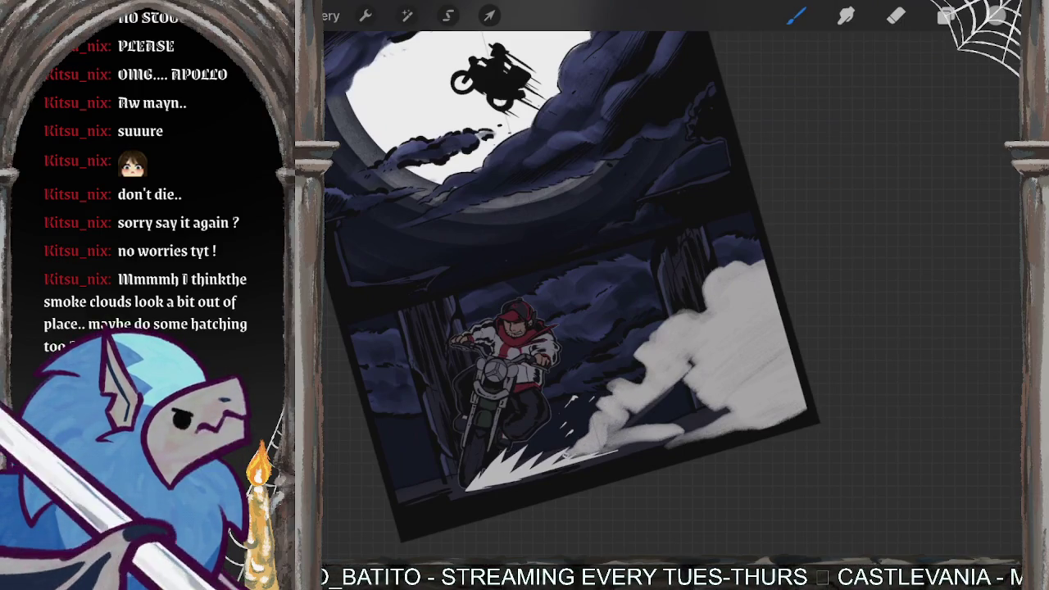
drag(606, 443, 691, 362)
drag(652, 393, 726, 435)
drag(681, 406, 721, 430)
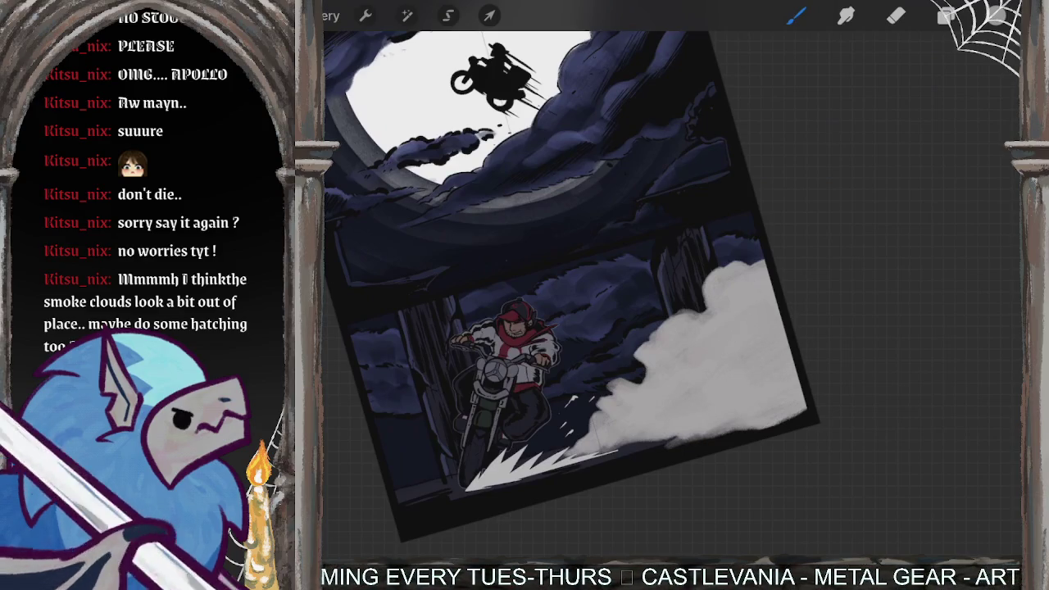
Step: Set the eraser to the Florentine charcoal brush, then return to the paint brush
click(896, 15)
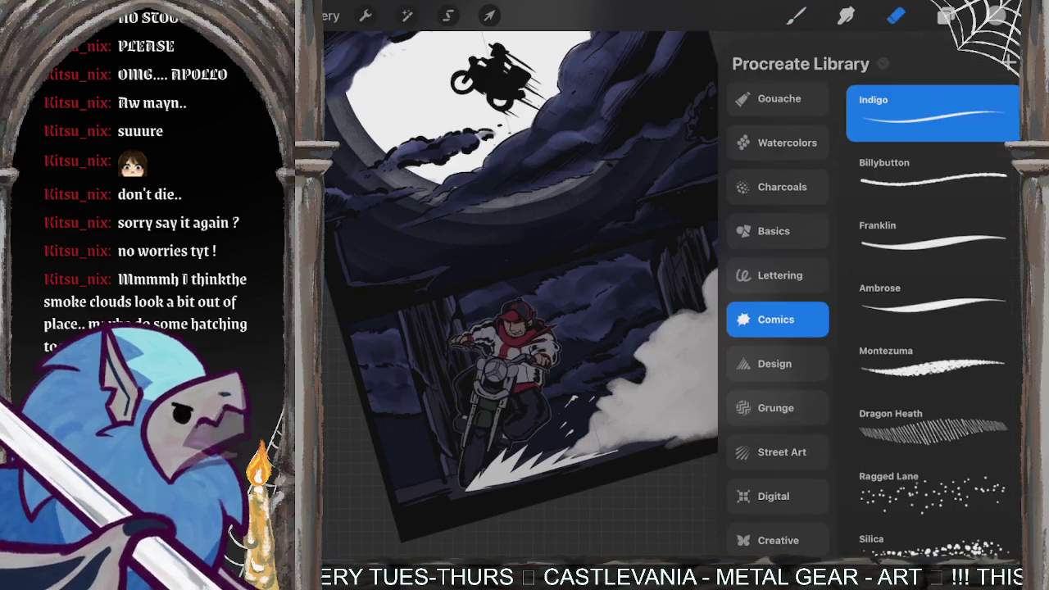
click(774, 231)
click(782, 187)
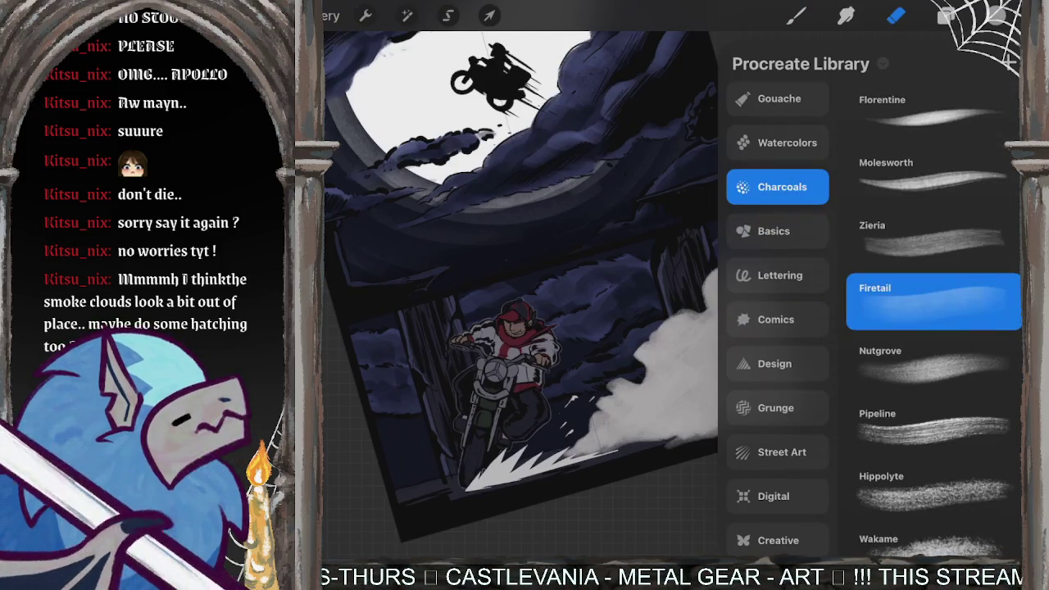
click(933, 176)
click(933, 113)
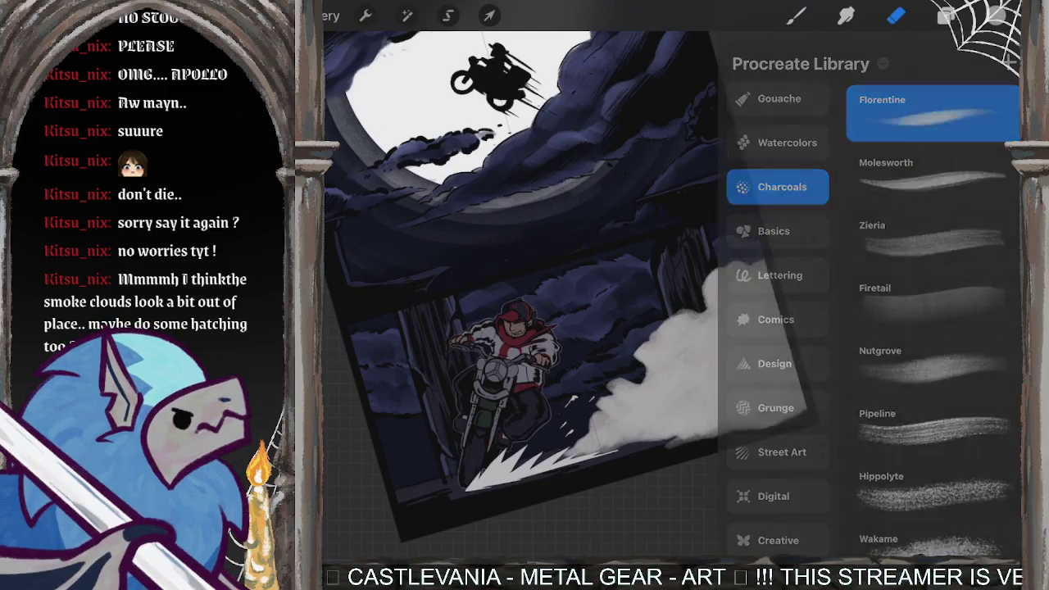
scroll(623, 328, up, 3)
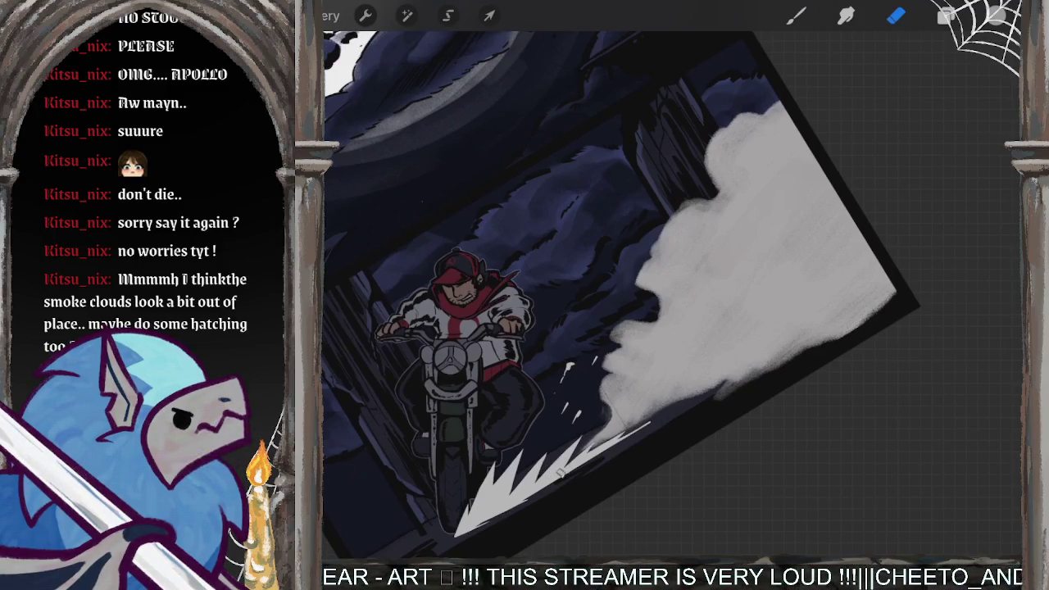
key(b)
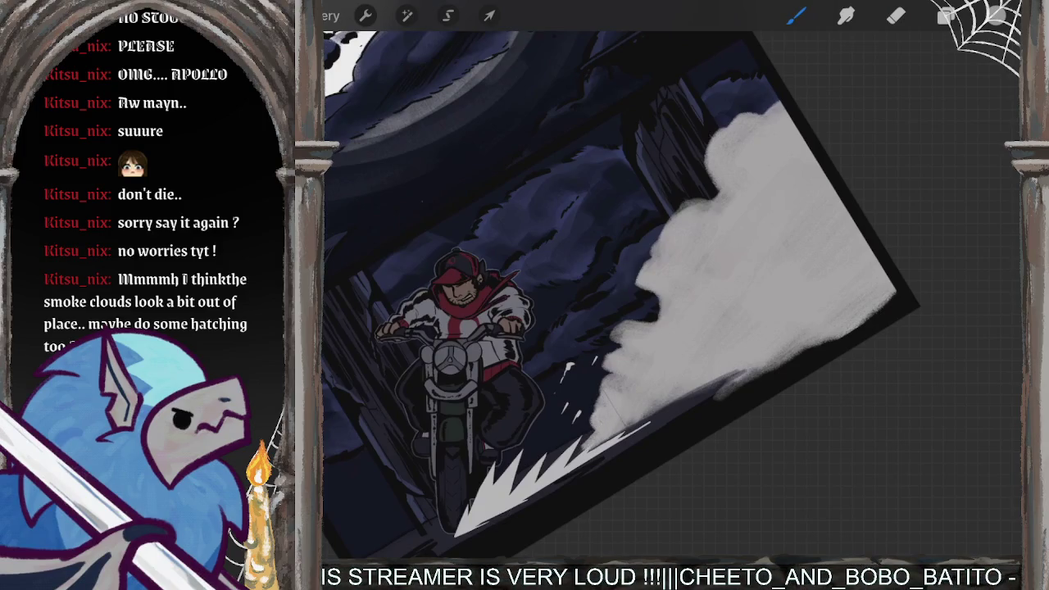
Step: Build up light grey along the smoke's lower edge, hatch its left edge and extend its top
drag(538, 482, 733, 374)
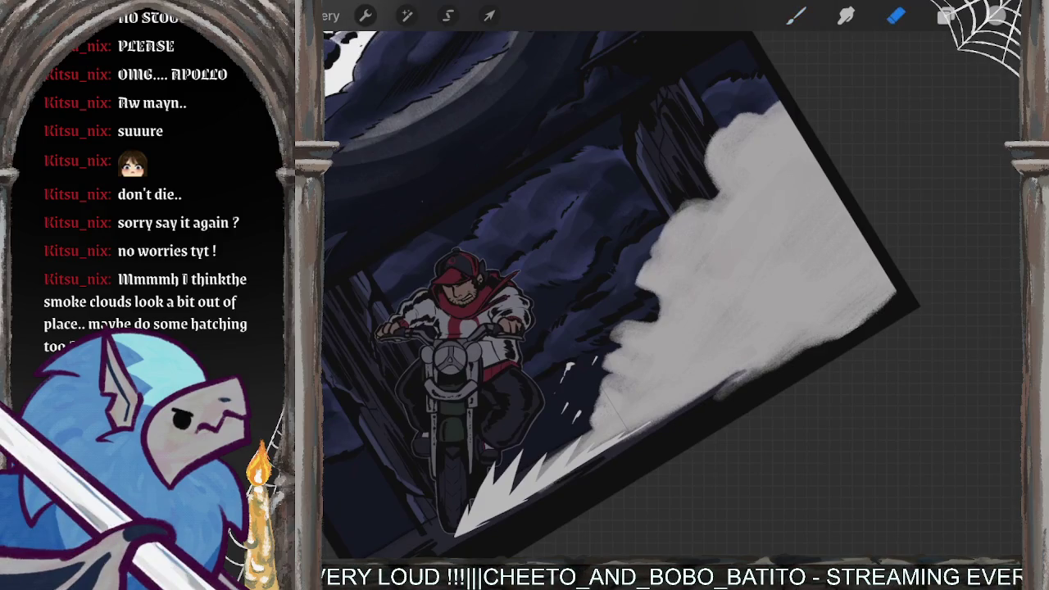
drag(636, 336, 604, 398)
drag(628, 338, 602, 371)
mouse_move(646, 322)
mouse_down()
mouse_move(606, 368)
mouse_move(611, 341)
mouse_up()
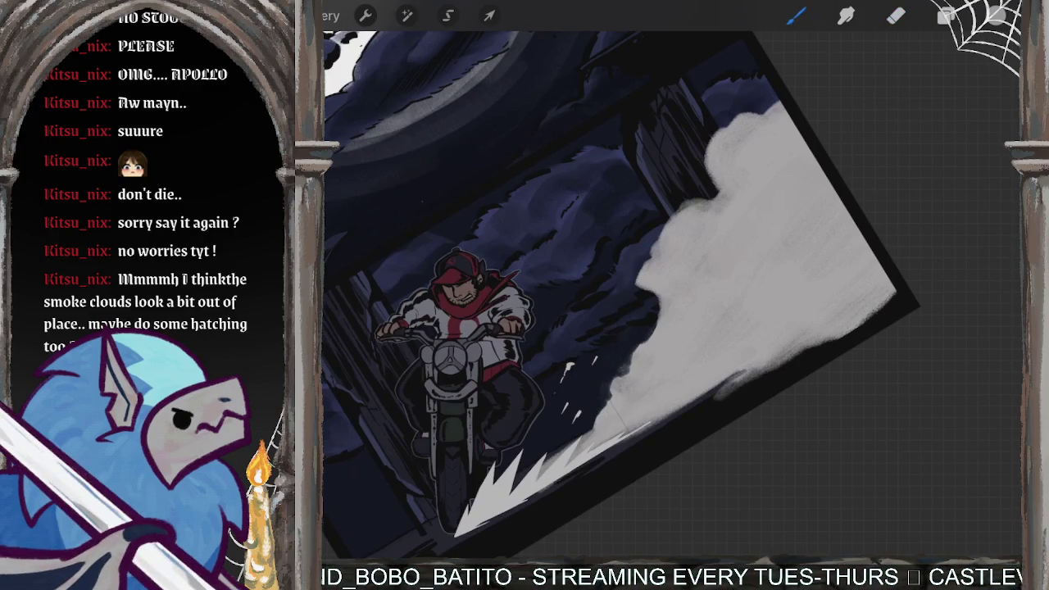
mouse_move(706, 203)
mouse_down()
mouse_move(660, 246)
mouse_move(644, 283)
mouse_move(663, 321)
mouse_up()
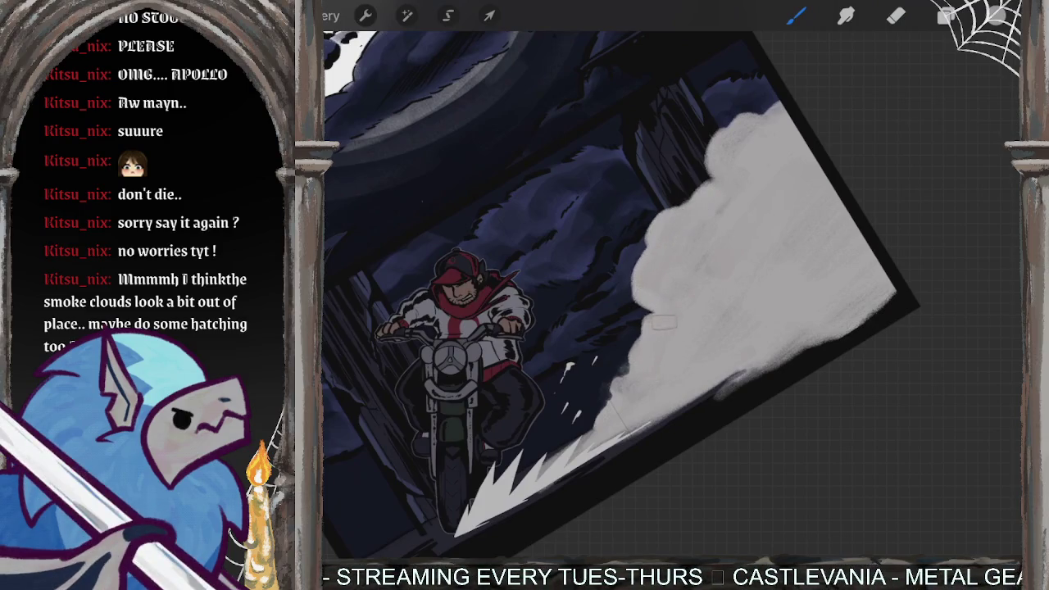
mouse_move(707, 193)
mouse_down()
mouse_move(771, 90)
mouse_move(758, 110)
mouse_up()
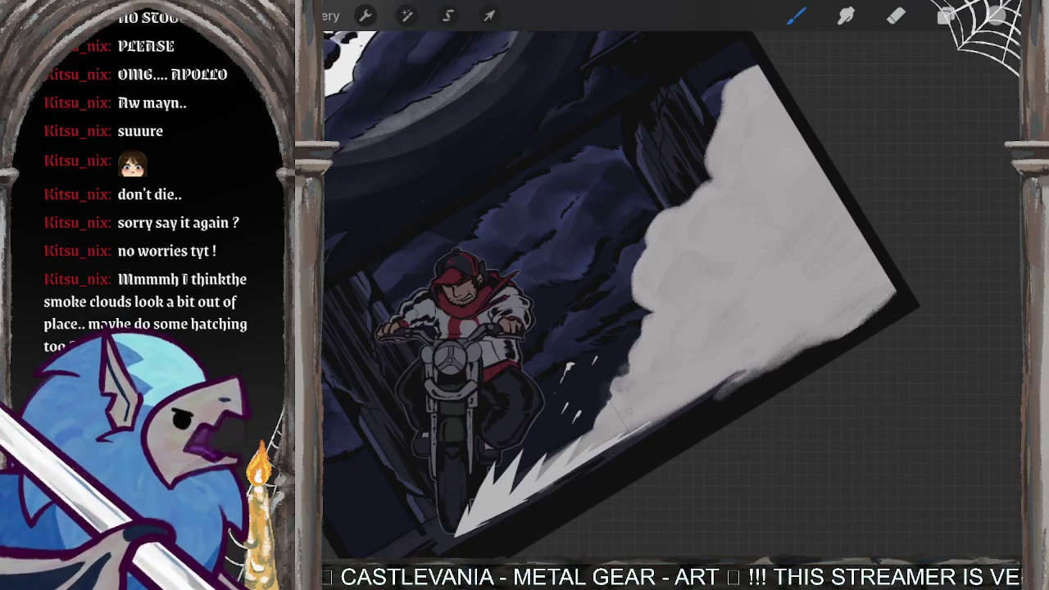
Step: Paint lighter patches and light smoke along the cloud's lower-right edge
drag(756, 349, 729, 362)
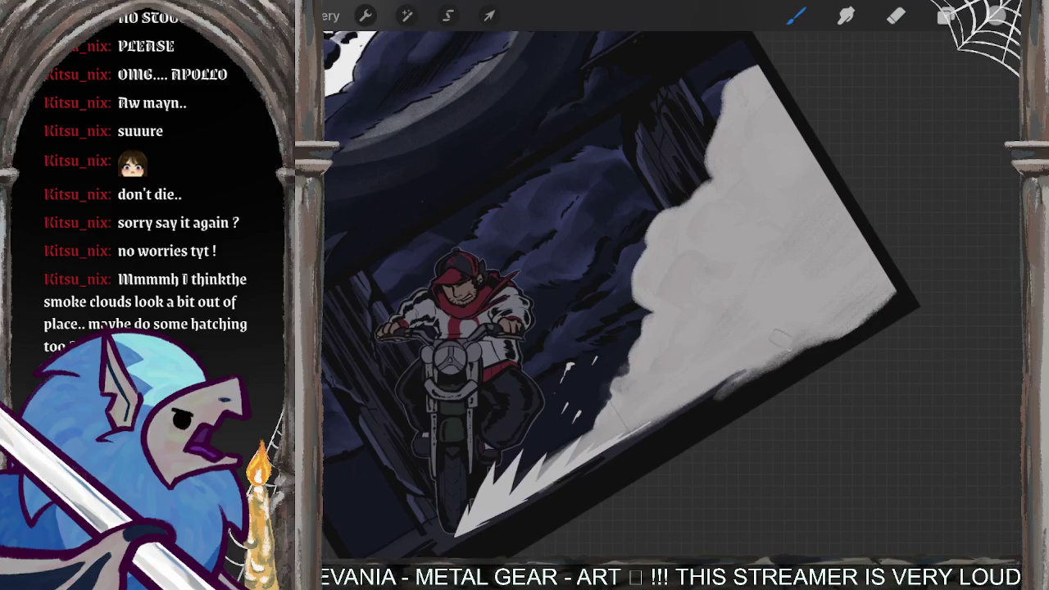
mouse_move(713, 400)
mouse_down()
mouse_move(672, 429)
mouse_move(837, 338)
mouse_up()
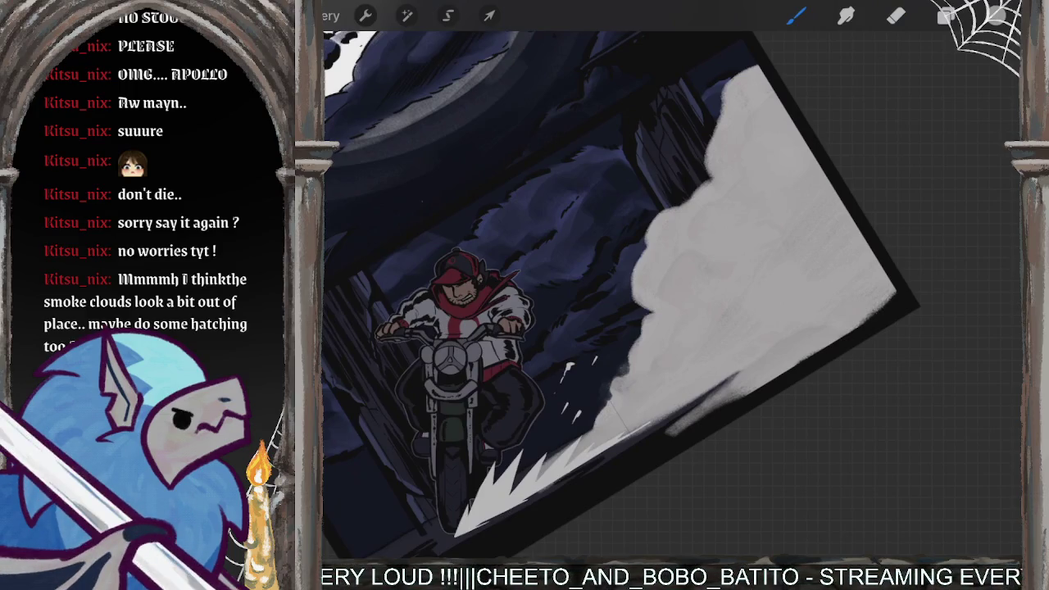
scroll(613, 295, down, 2)
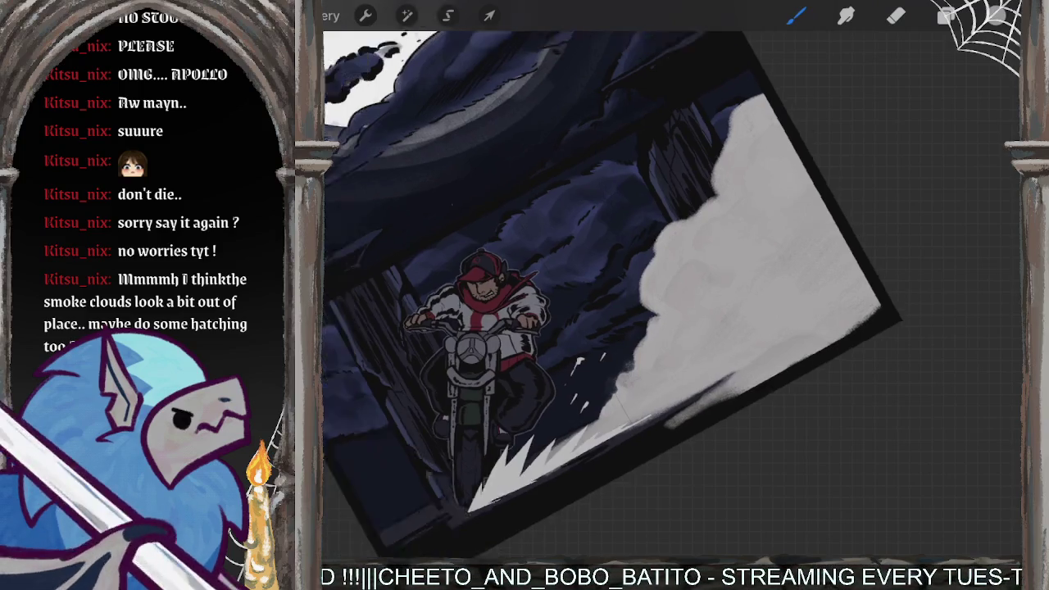
click(947, 16)
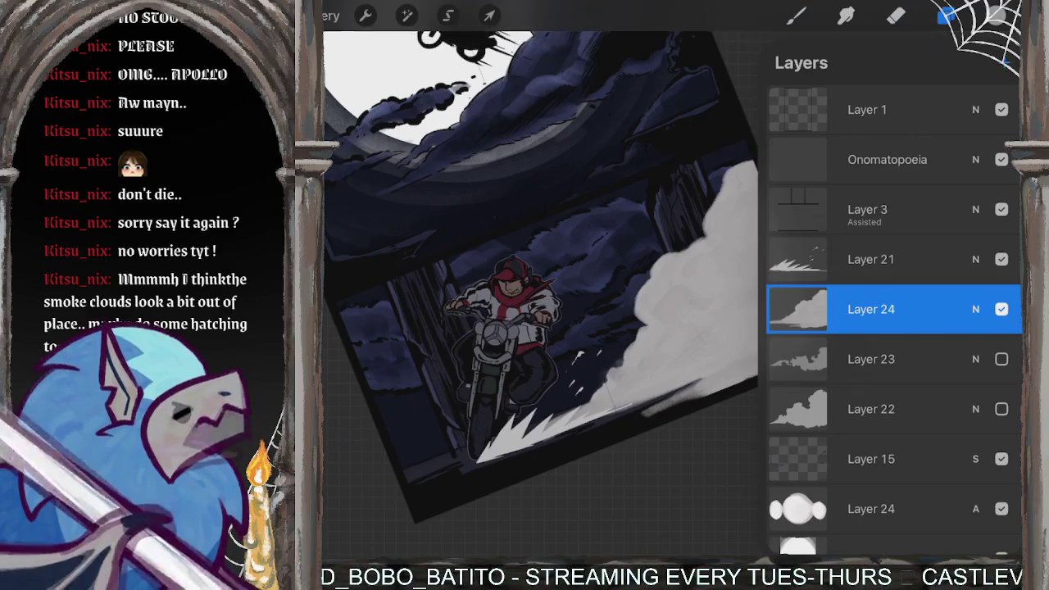
Step: Scroll down the layer stack, selecting Layers 23, 22 and 18 along the way
scroll(893, 320, down, 2)
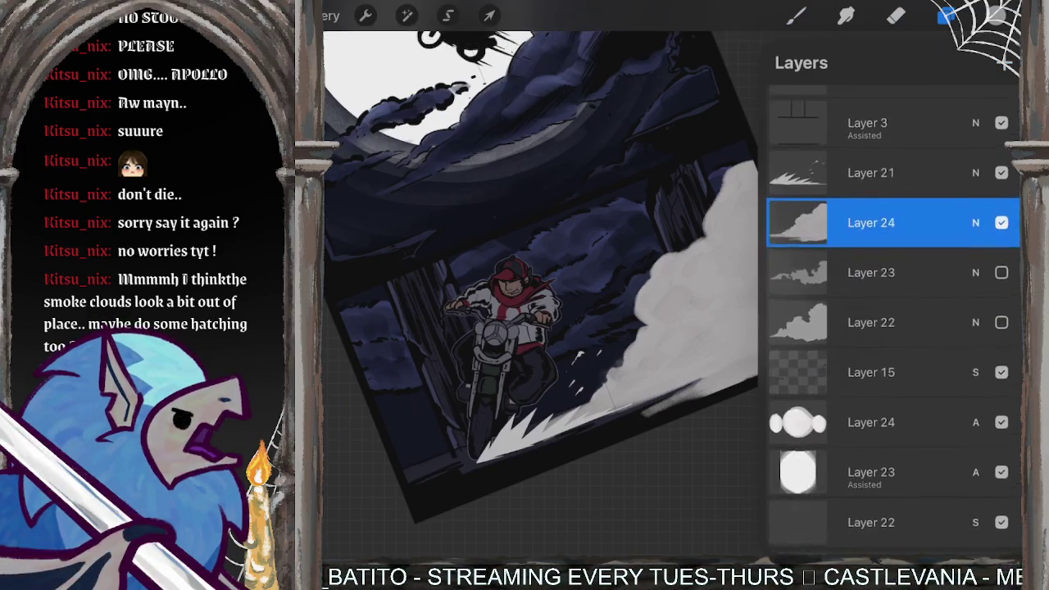
scroll(894, 320, down, 5)
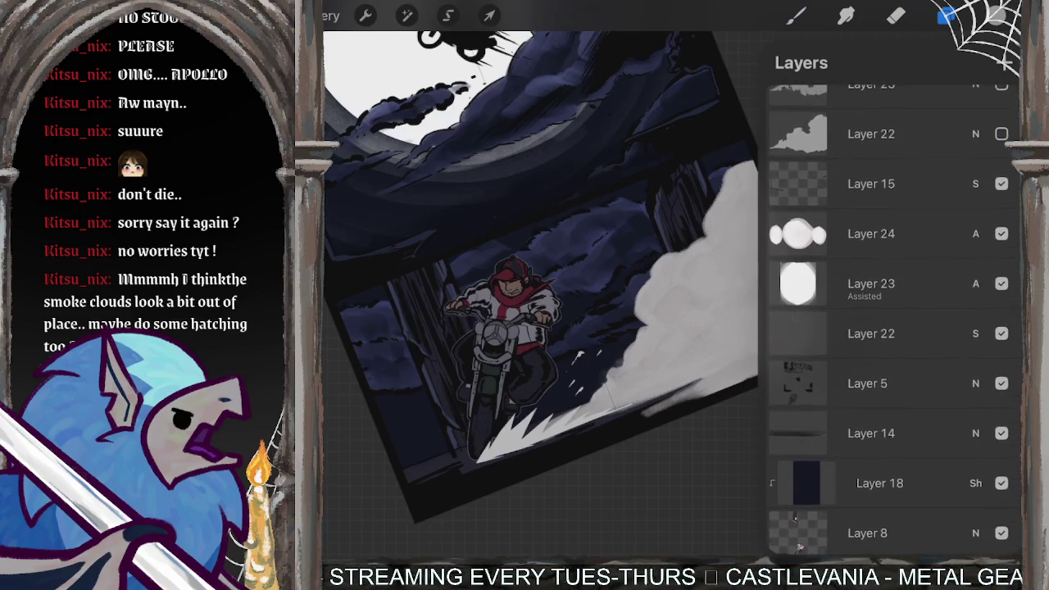
click(871, 284)
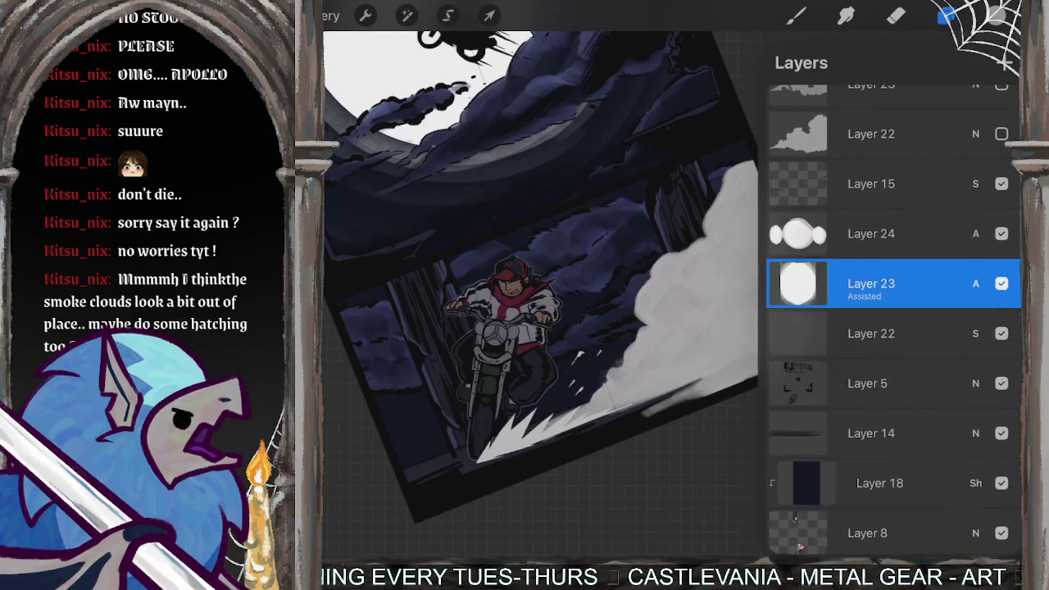
click(872, 334)
scroll(894, 320, down, 4)
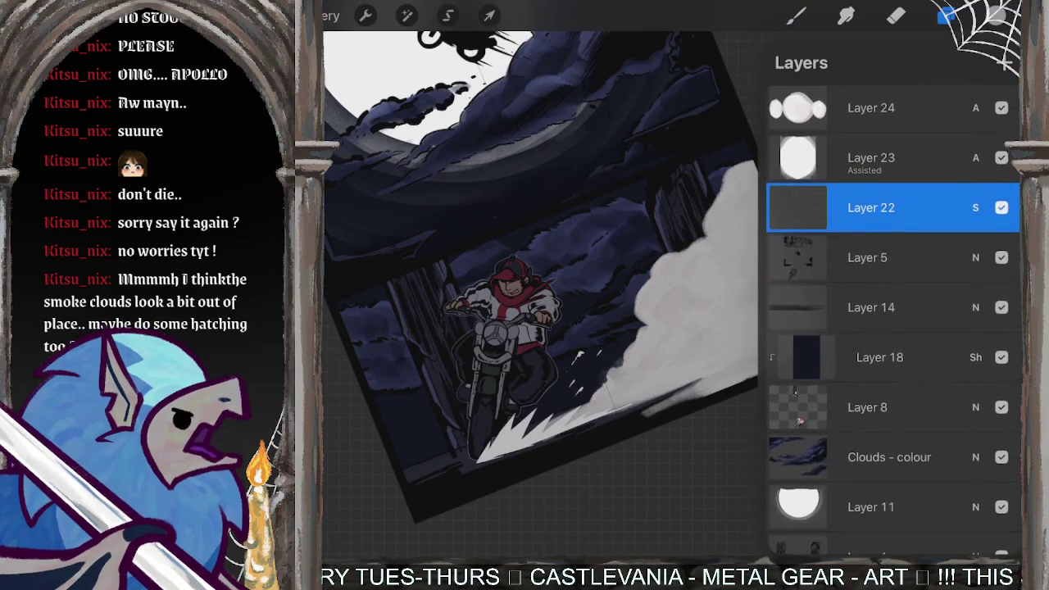
scroll(894, 319, down, 1)
click(880, 312)
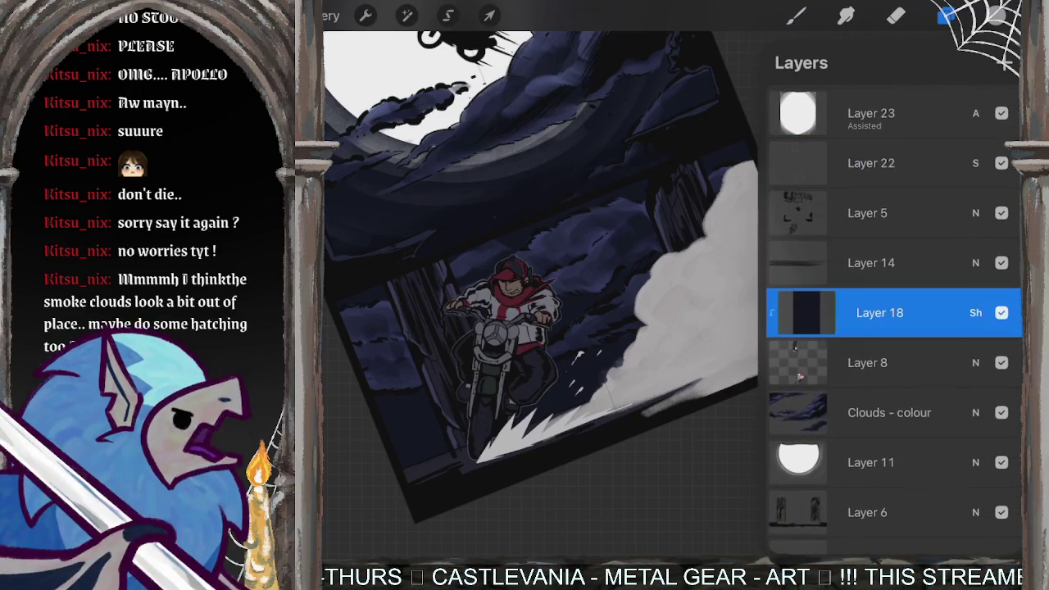
scroll(894, 320, down, 3)
scroll(893, 320, down, 3)
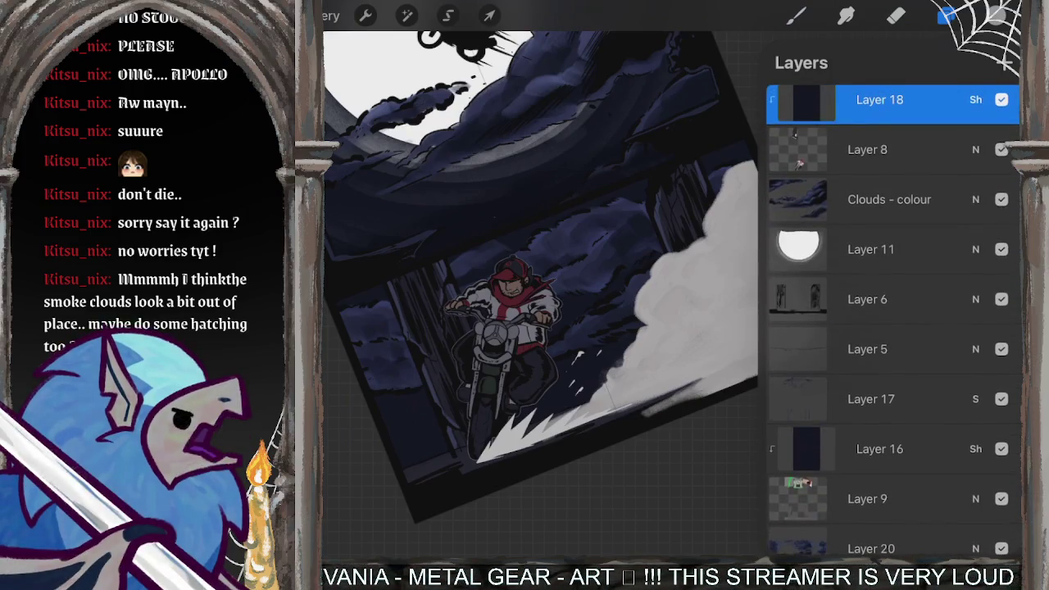
Step: Merge Layer 6 down into Layer 5 and toggle Layer 17's visibility off and on
click(868, 299)
click(868, 299)
click(667, 433)
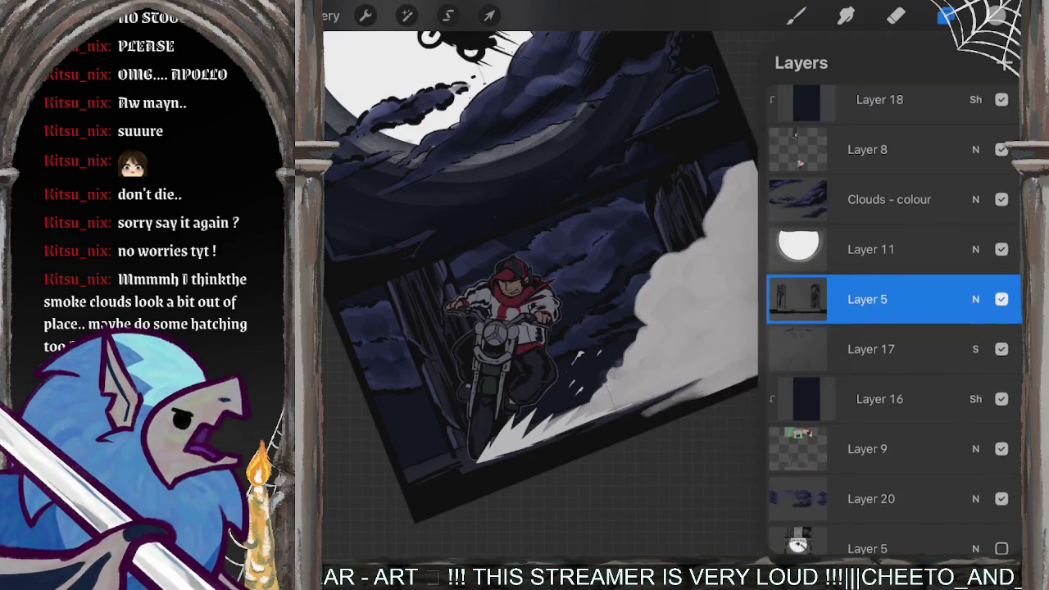
click(1002, 349)
click(1002, 350)
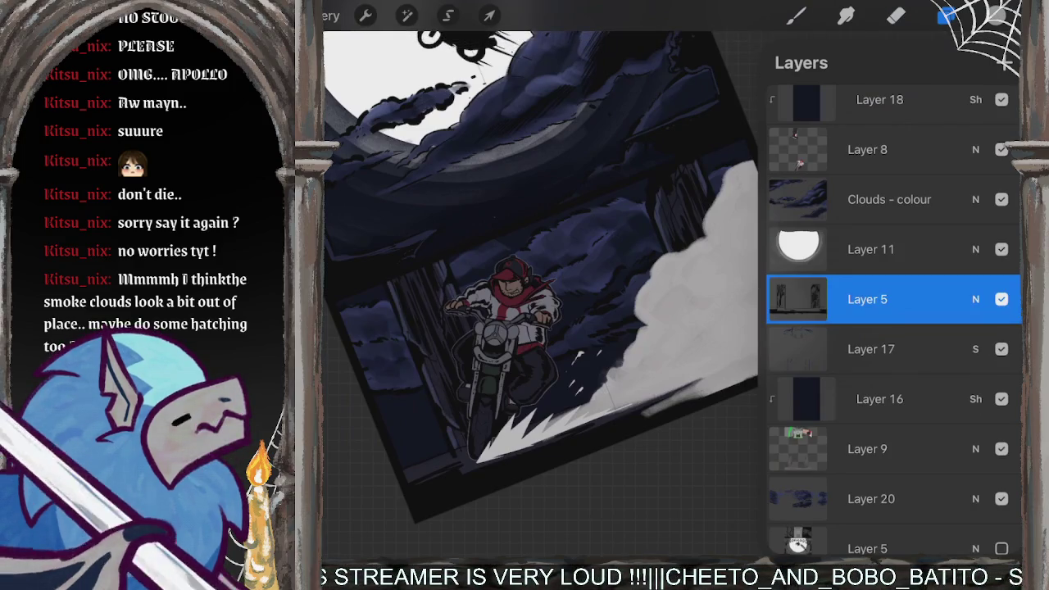
click(880, 399)
Step: Reveal quick actions for the bottom Layer 5, then scroll back up and select Layer 24
scroll(894, 328, down, 1)
drag(943, 486, 787, 486)
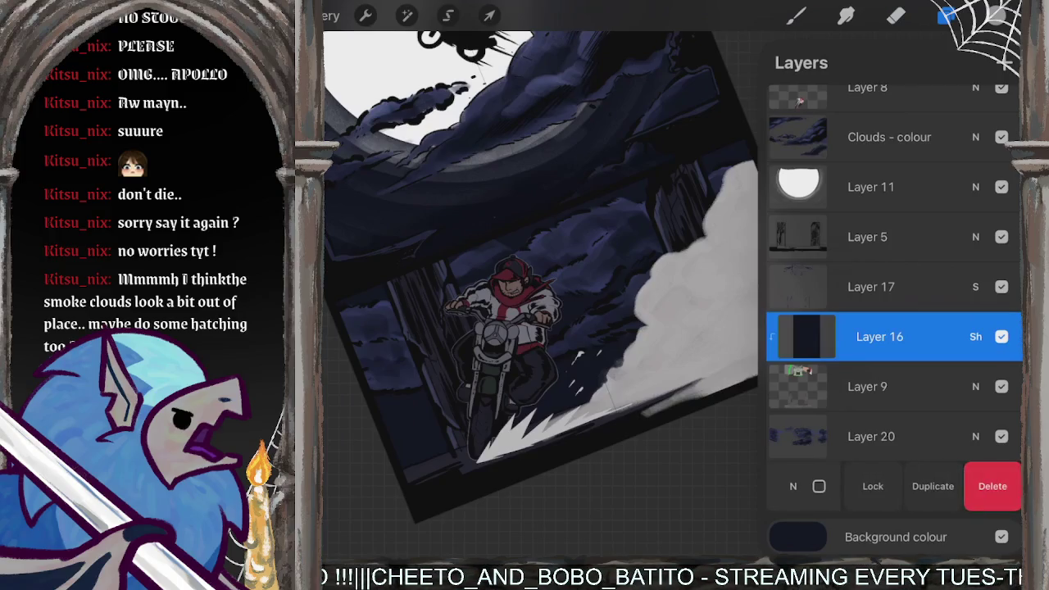
scroll(894, 328, up, 1)
scroll(894, 328, up, 10)
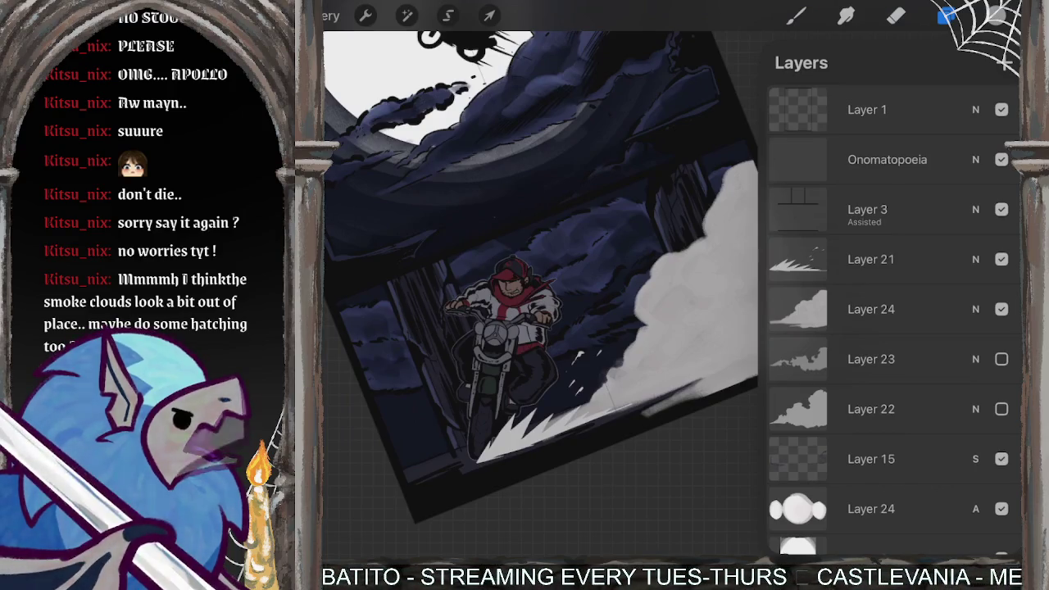
click(871, 309)
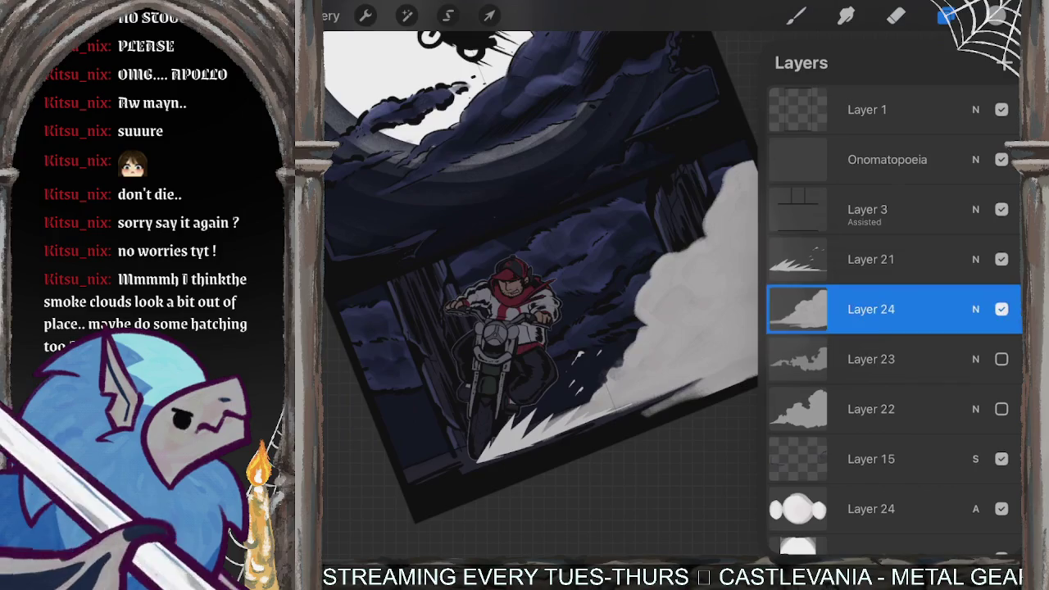
Step: Add a new layer above Layer 24 and make the lower Layer 23 smoke visible
click(1002, 309)
click(1002, 309)
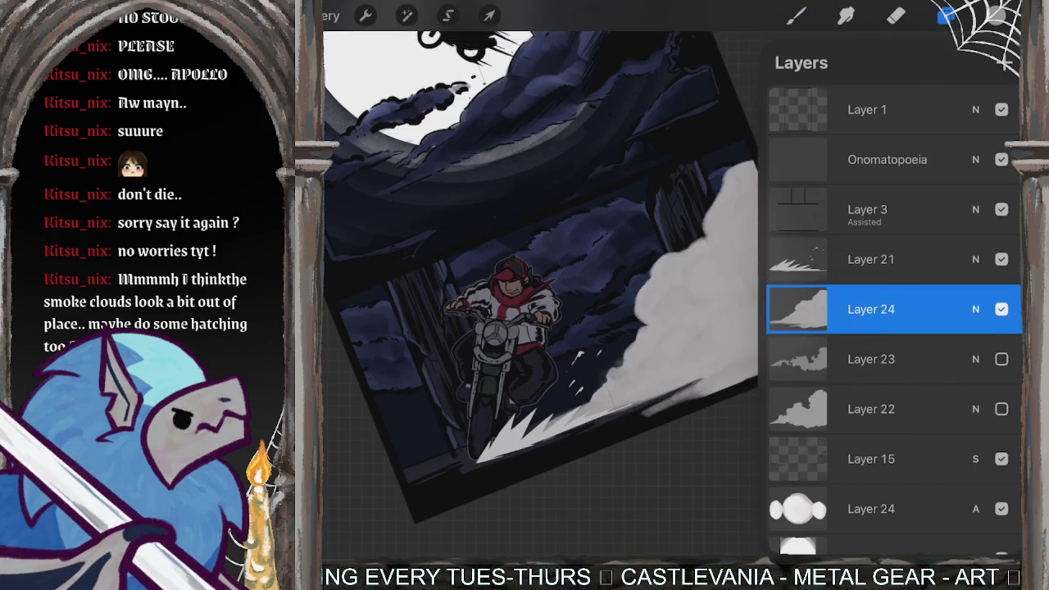
click(1005, 63)
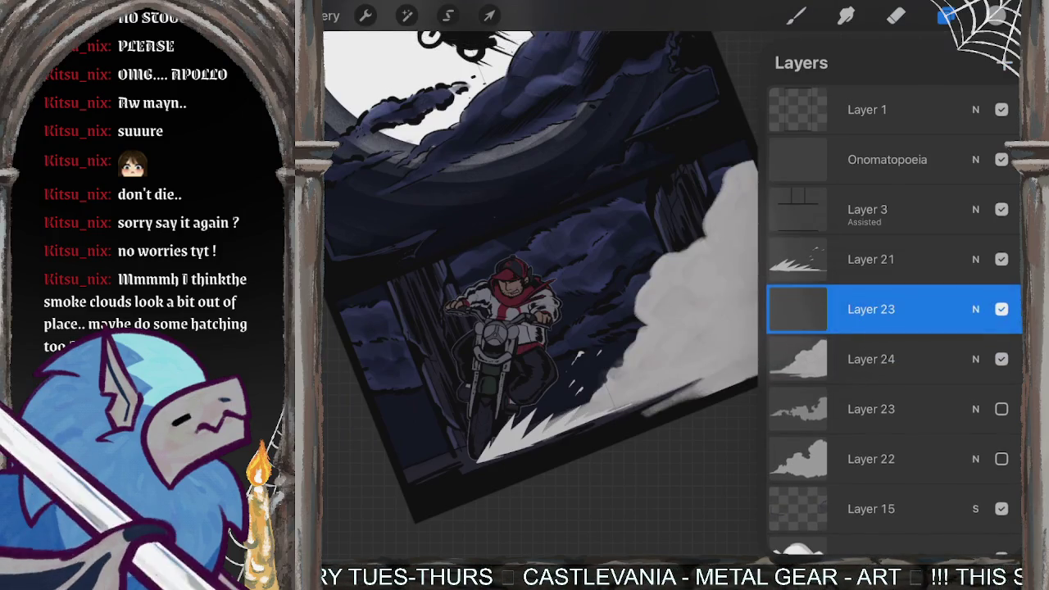
click(1002, 409)
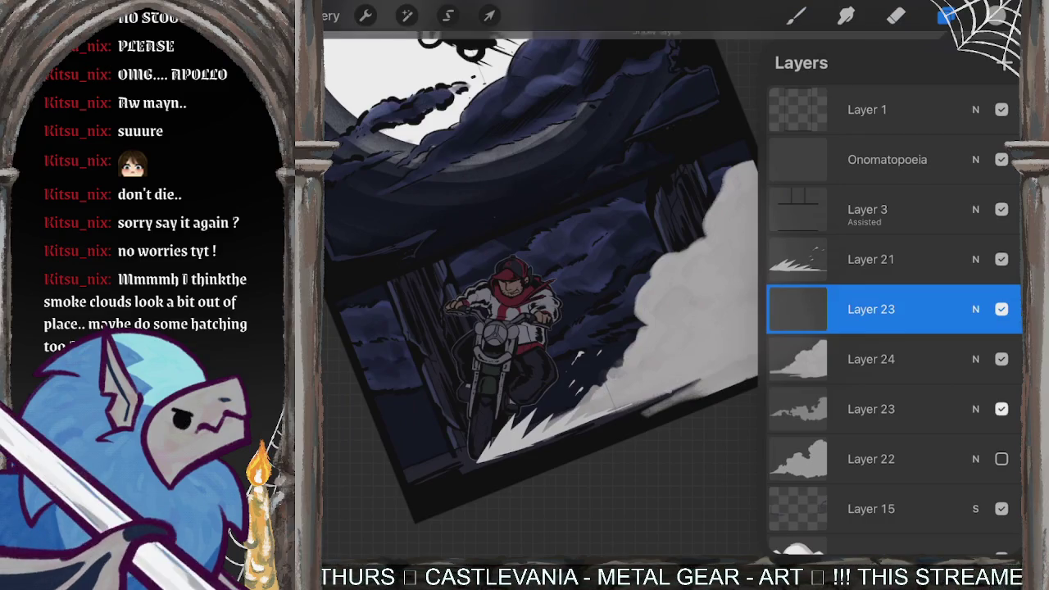
click(1002, 409)
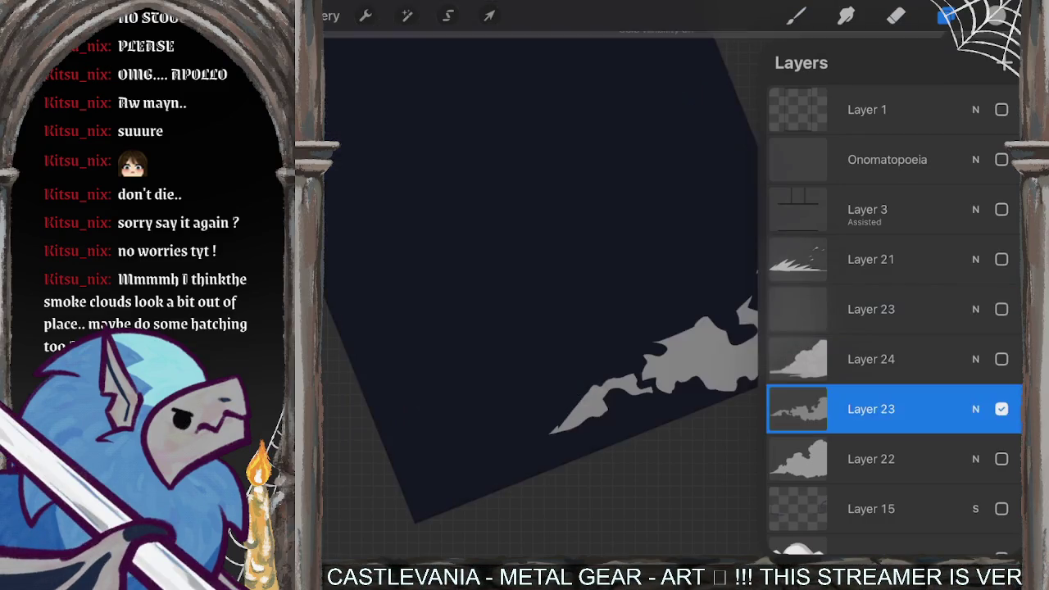
click(1002, 409)
Step: On the new layer, test a grey curve and Firetail charcoal marks, undoing the dark marks
click(894, 309)
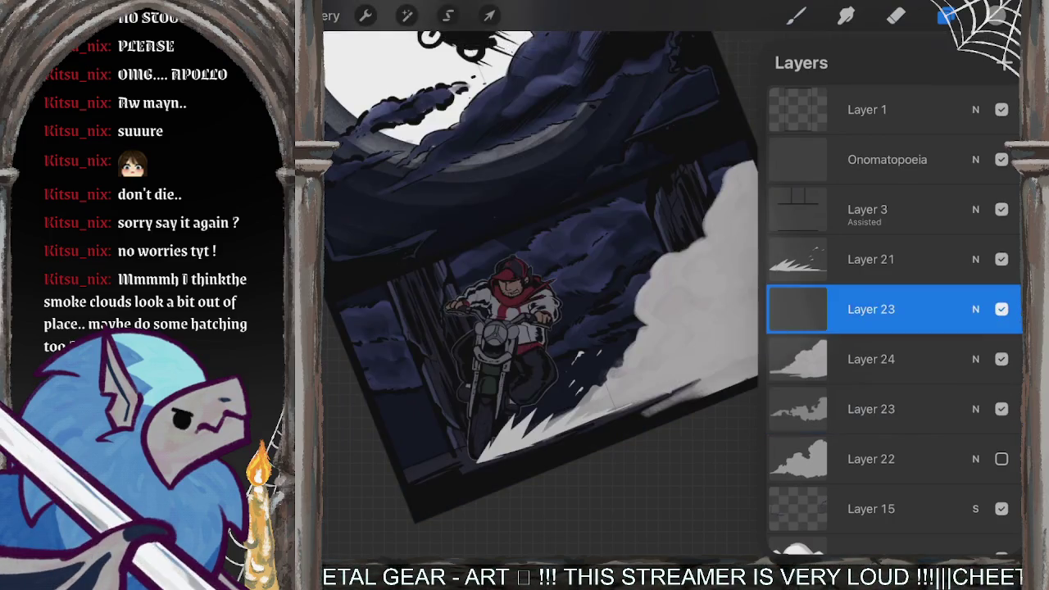
click(947, 15)
click(796, 14)
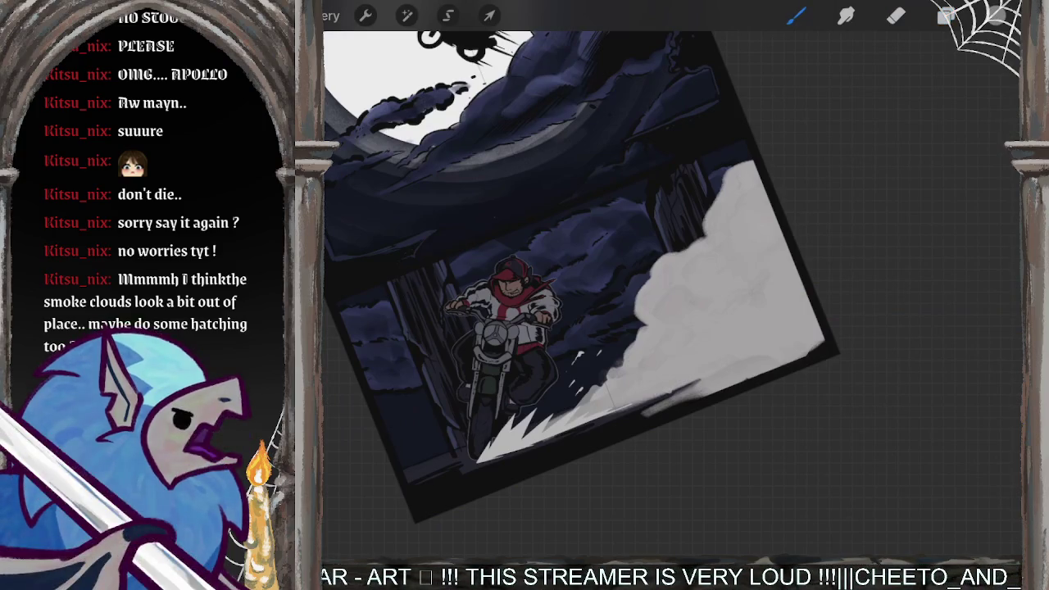
mouse_move(648, 377)
mouse_down()
mouse_move(693, 316)
mouse_move(754, 266)
mouse_up()
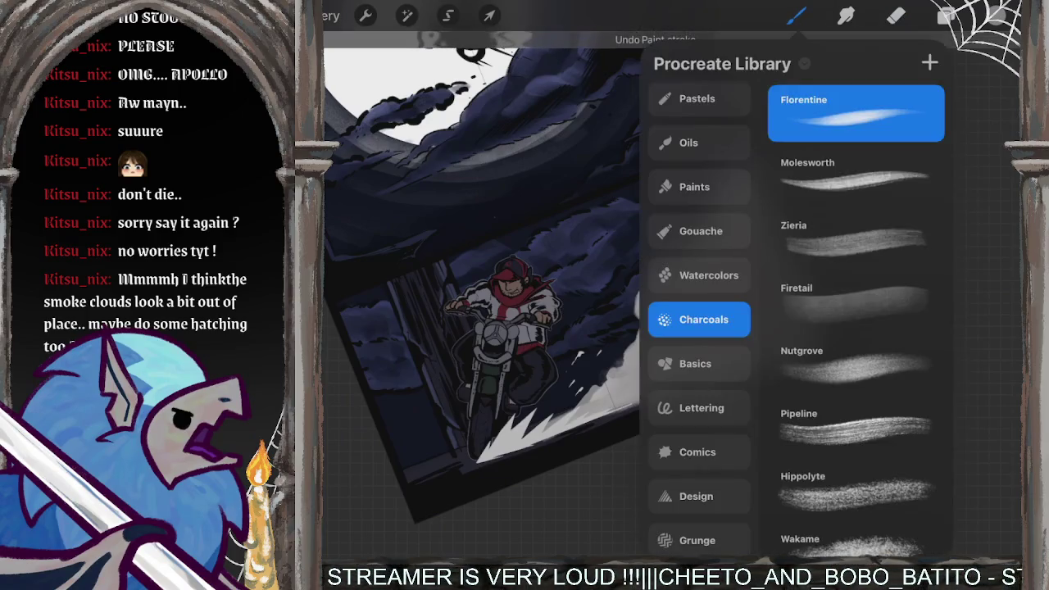
click(795, 15)
click(856, 302)
click(754, 230)
drag(771, 205, 730, 246)
key(ctrl+z)
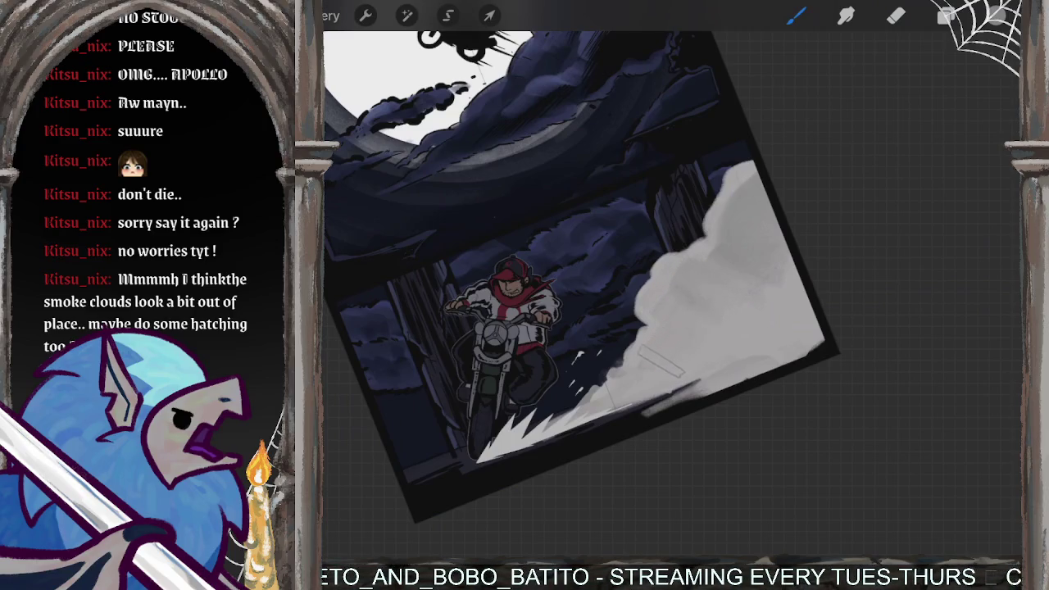
Step: At 24% brush size, hatch faint grey diagonal lines over the lower-right and upper smoke
drag(310, 246, 310, 234)
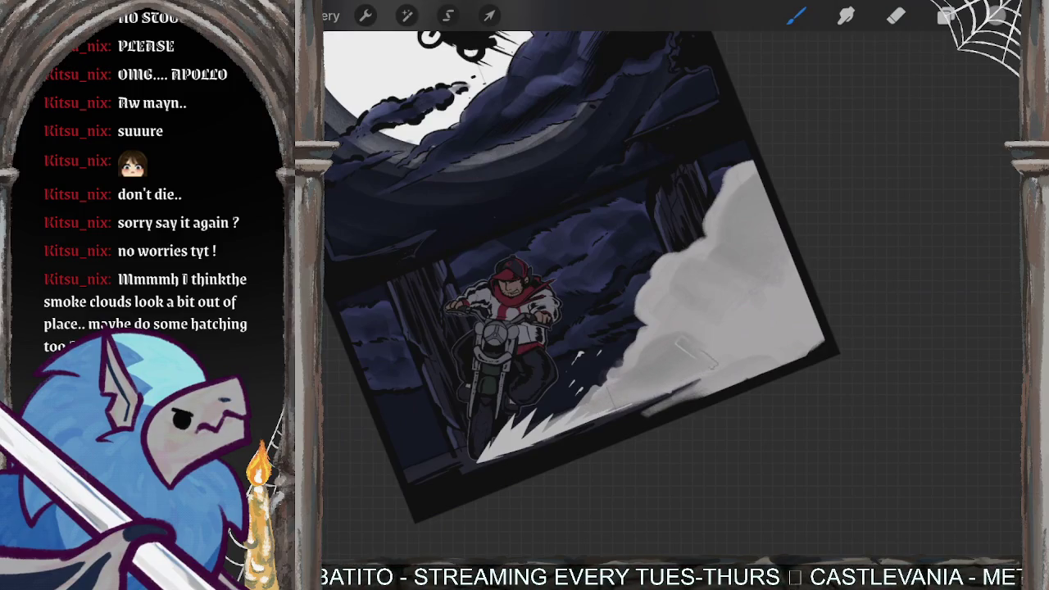
drag(743, 312, 779, 340)
mouse_move(718, 391)
mouse_down()
mouse_move(763, 343)
mouse_move(795, 341)
mouse_up()
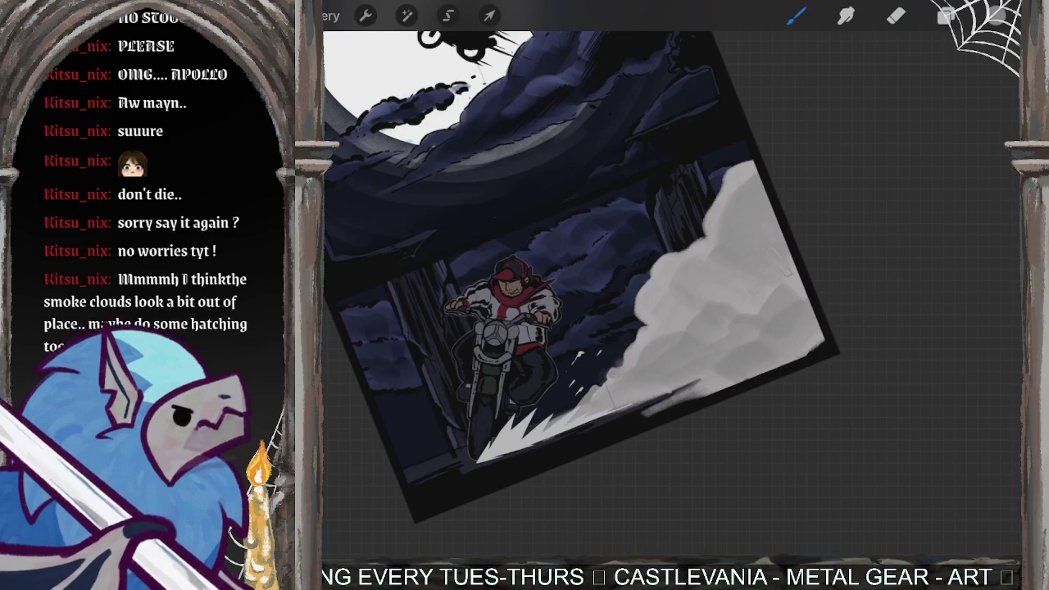
drag(742, 266, 720, 305)
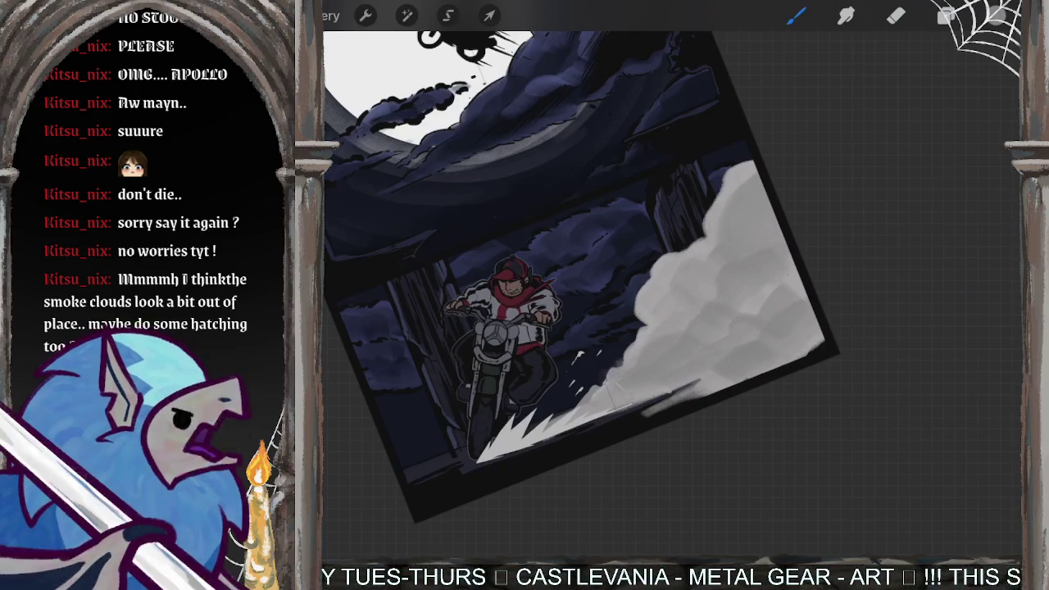
click(947, 15)
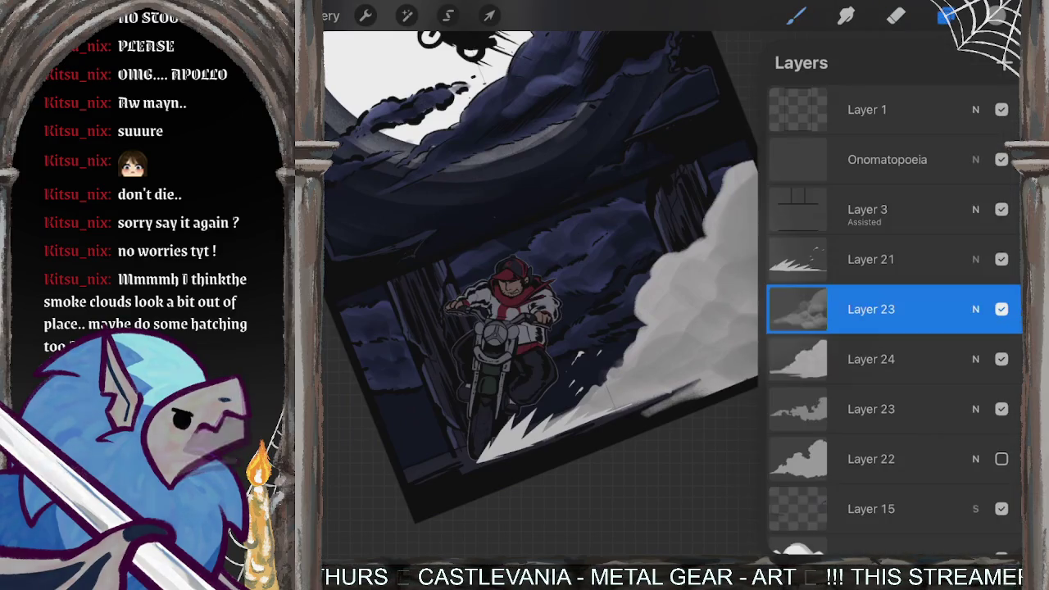
Step: Add a layer above Layer 23, browse Paints, Gouache and Lettering, then choose Comics > Indigo
click(1006, 62)
click(995, 15)
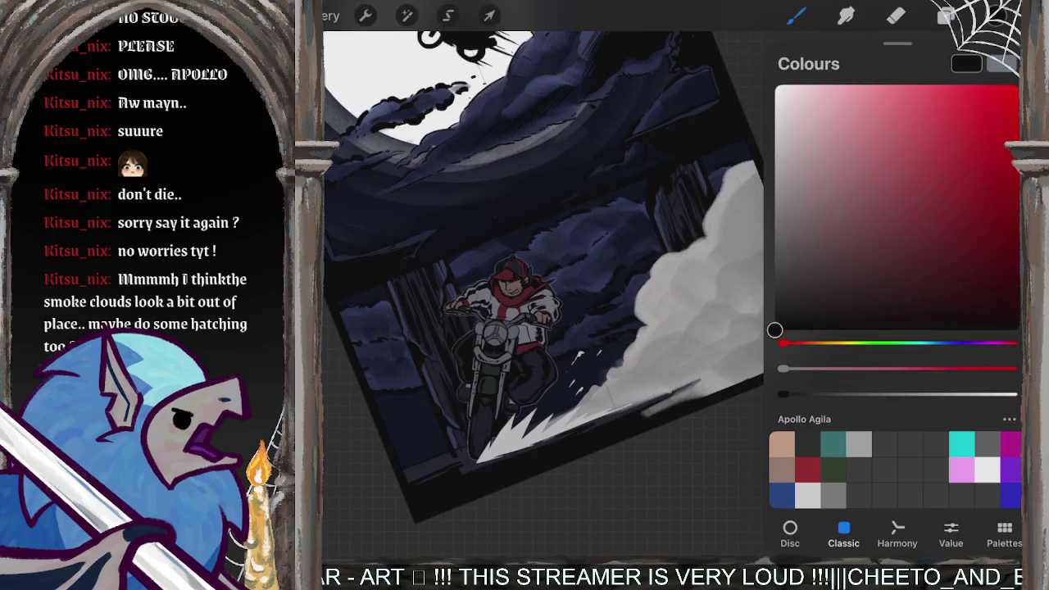
click(795, 15)
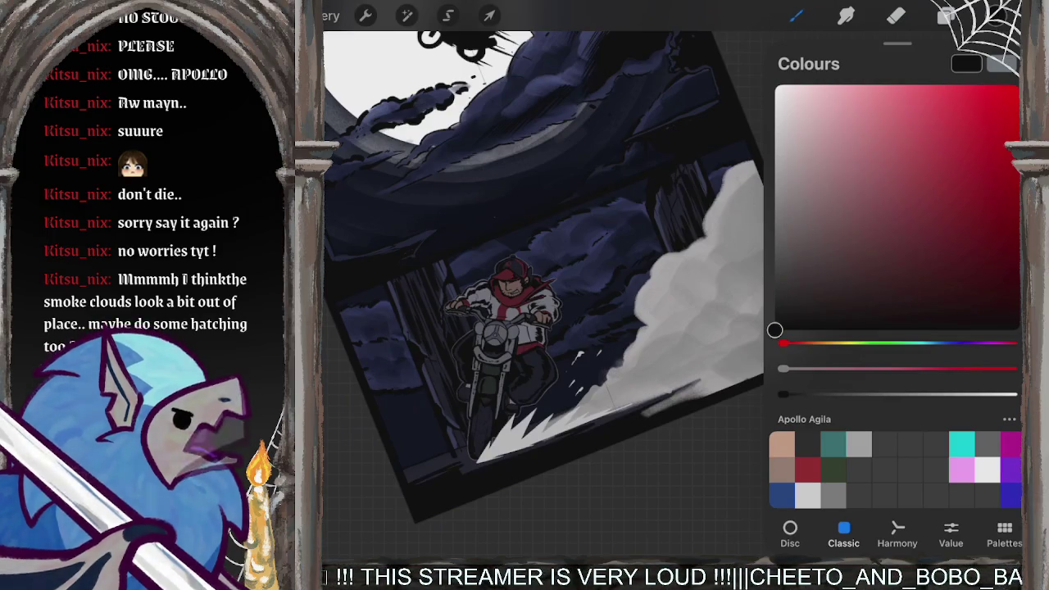
click(694, 187)
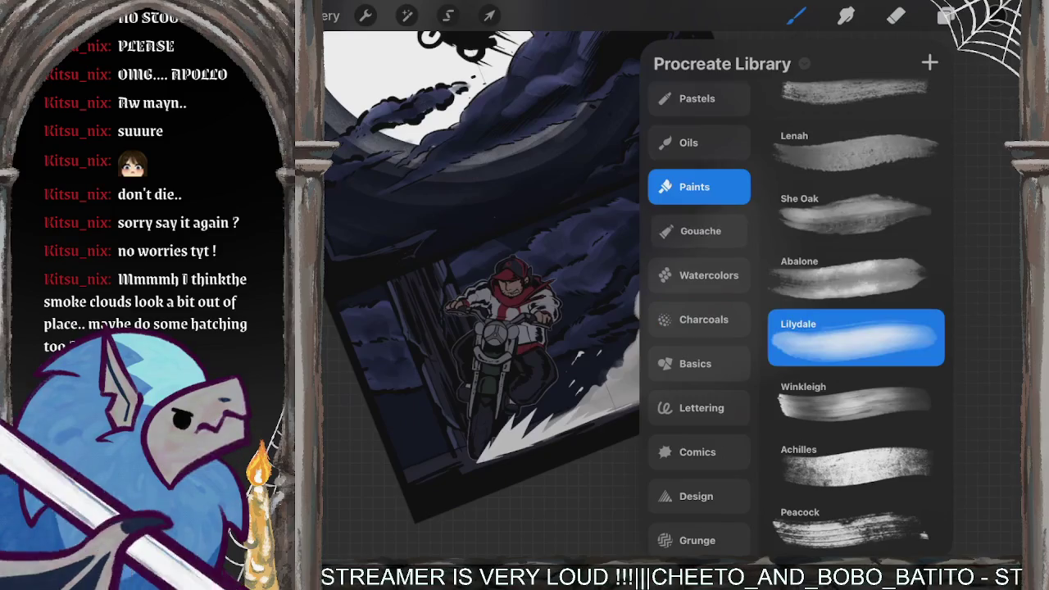
click(701, 231)
click(695, 364)
click(702, 407)
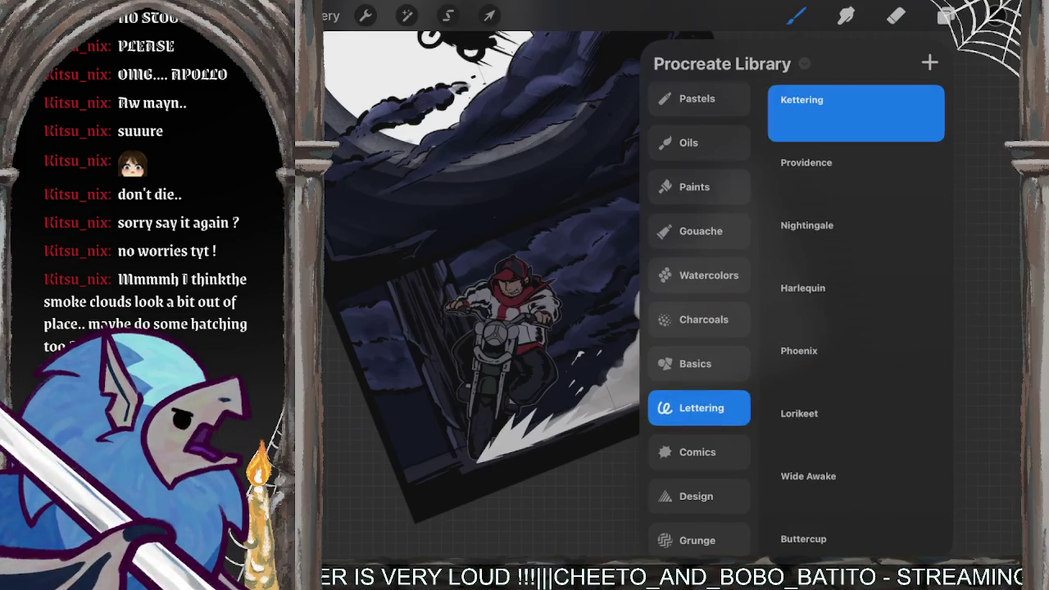
click(698, 452)
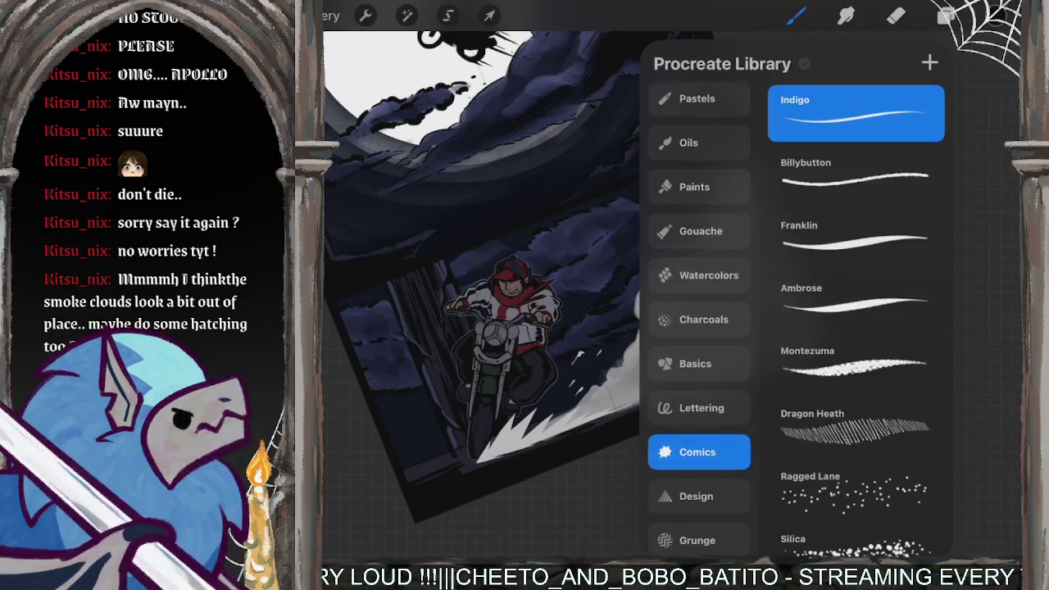
click(796, 16)
scroll(574, 328, up, 5)
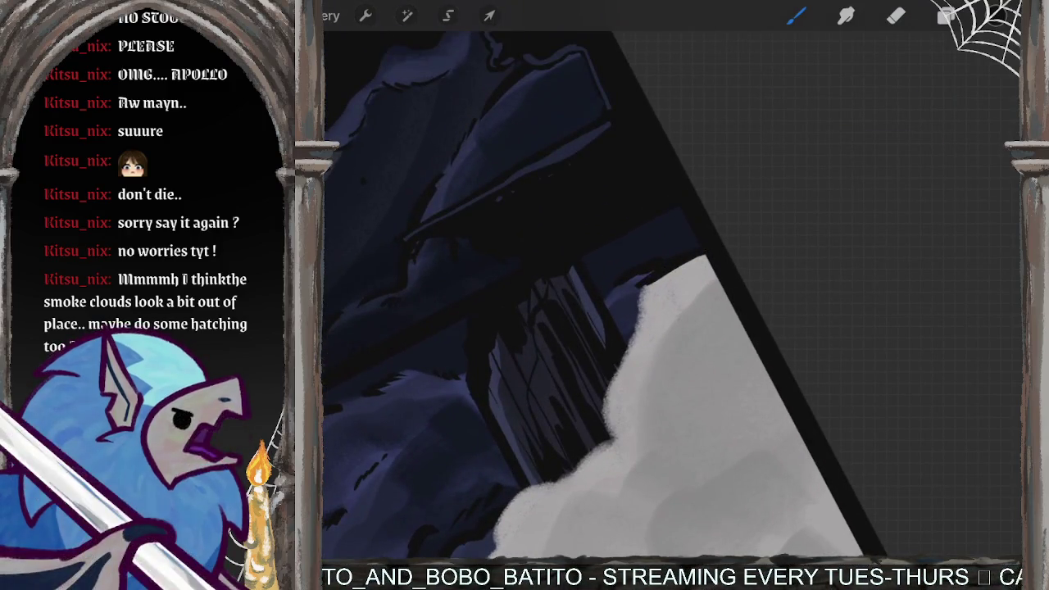
Step: Ink dark Indigo strokes along the smoke cloud's left and upper-left edges
scroll(656, 328, up, 2)
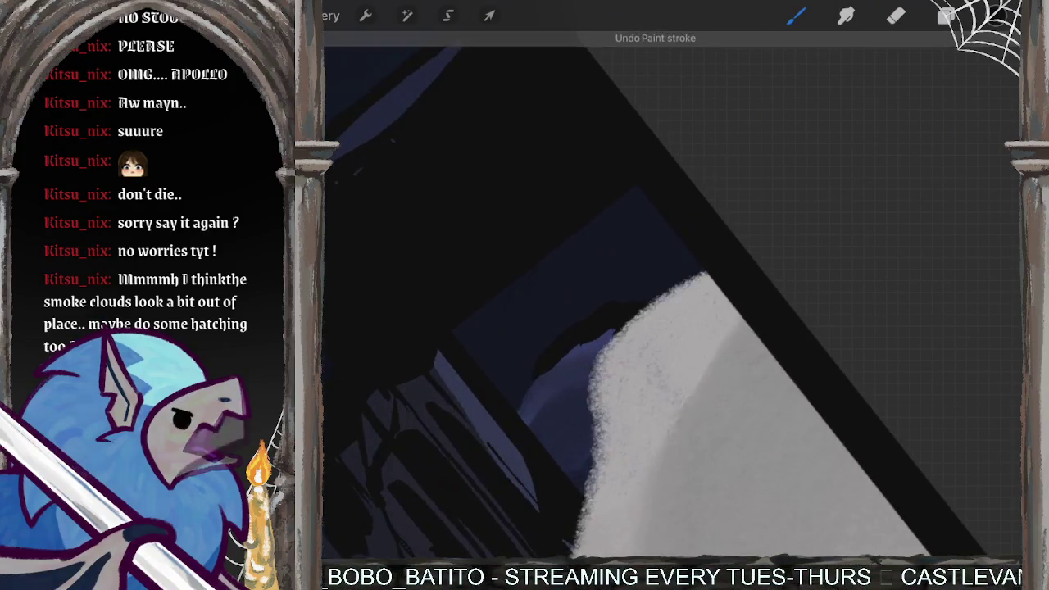
mouse_move(615, 351)
mouse_down()
mouse_move(584, 389)
mouse_move(594, 439)
mouse_up()
scroll(661, 295, down, 2)
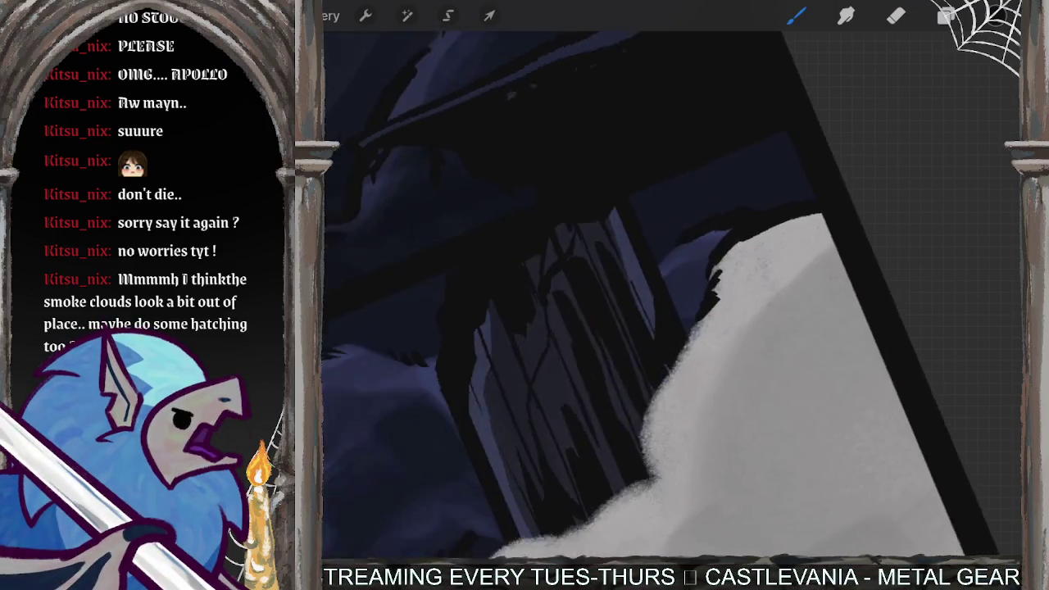
mouse_move(734, 305)
mouse_down()
mouse_move(674, 381)
mouse_move(673, 419)
mouse_up()
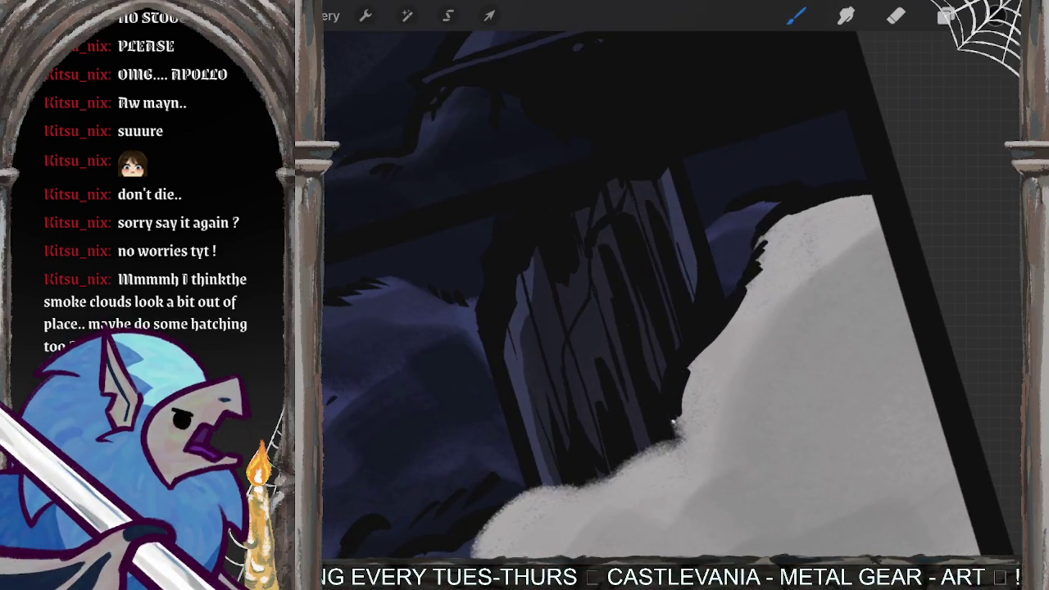
scroll(672, 295, down, 3)
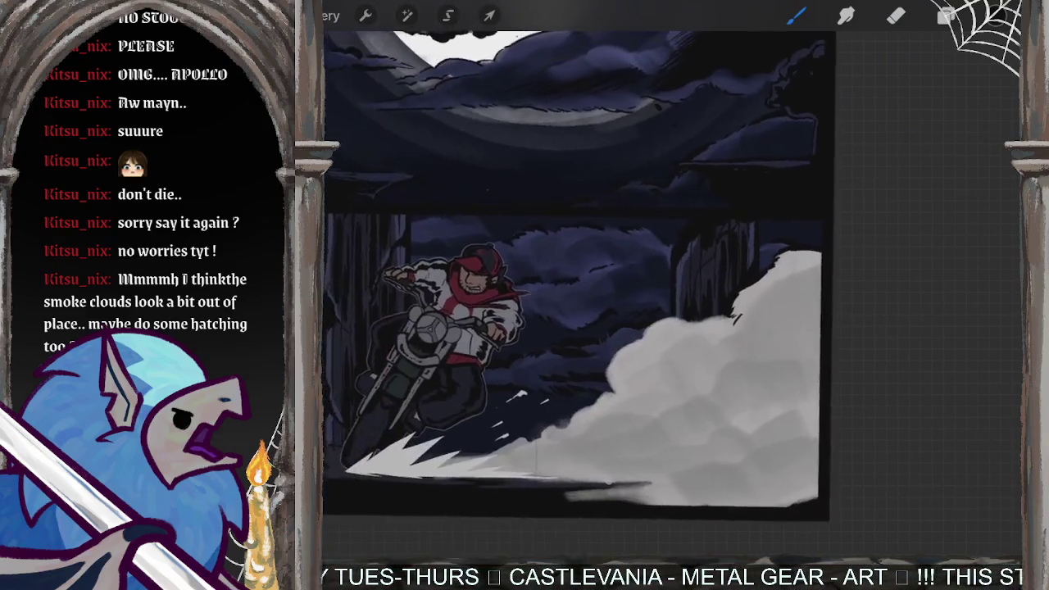
scroll(672, 295, up, 3)
mouse_move(738, 293)
mouse_down()
mouse_move(656, 326)
mouse_move(488, 426)
mouse_move(463, 455)
mouse_move(426, 546)
mouse_up()
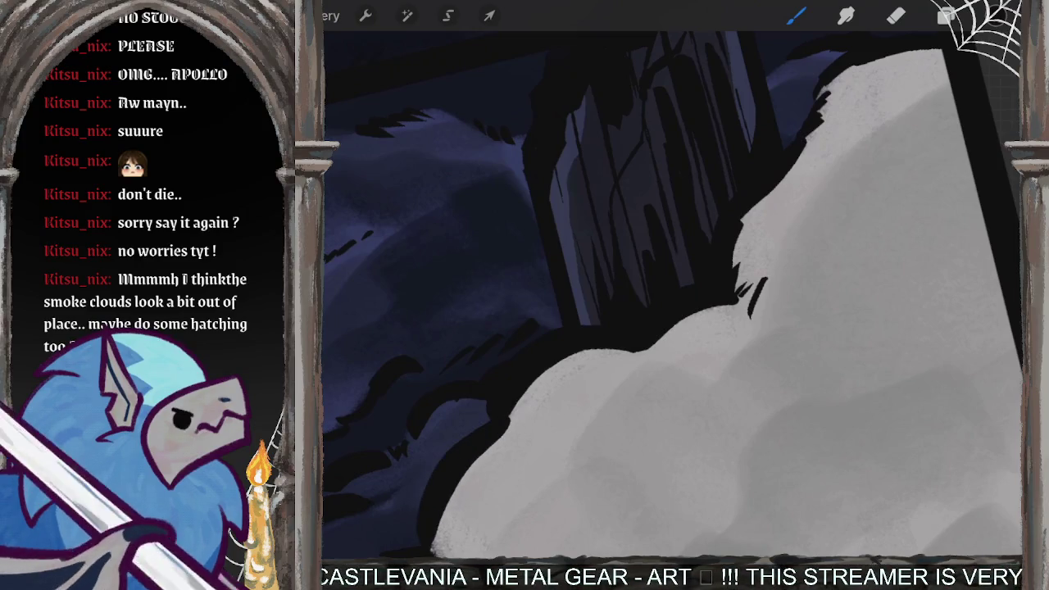
scroll(672, 296, down, 1)
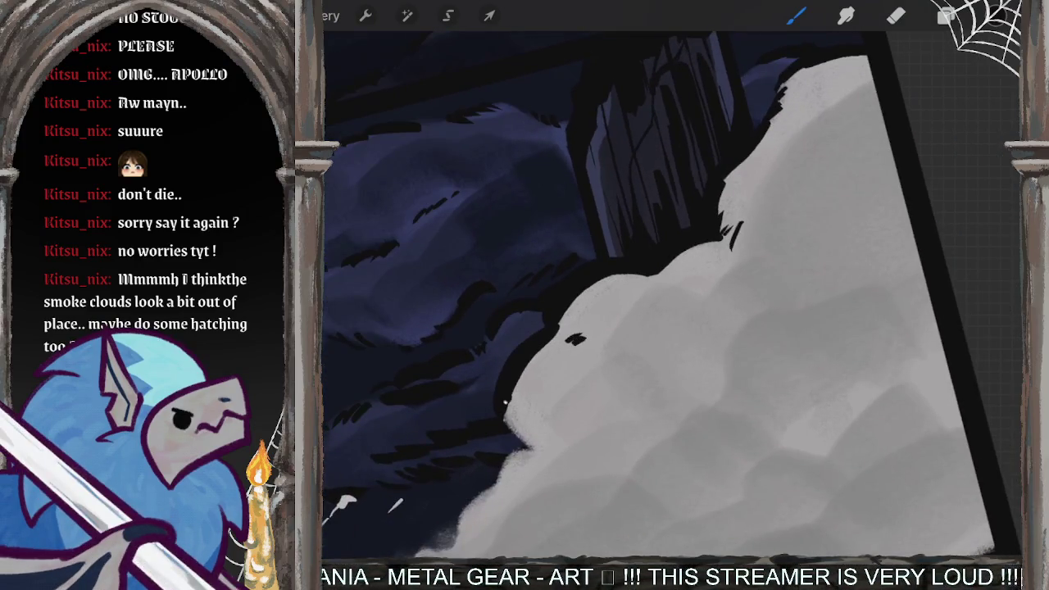
Step: Darken the cloud's lower-left edge and base, undoing one stroke and extending the upper-left mark
drag(545, 439, 492, 490)
scroll(672, 295, down, 2)
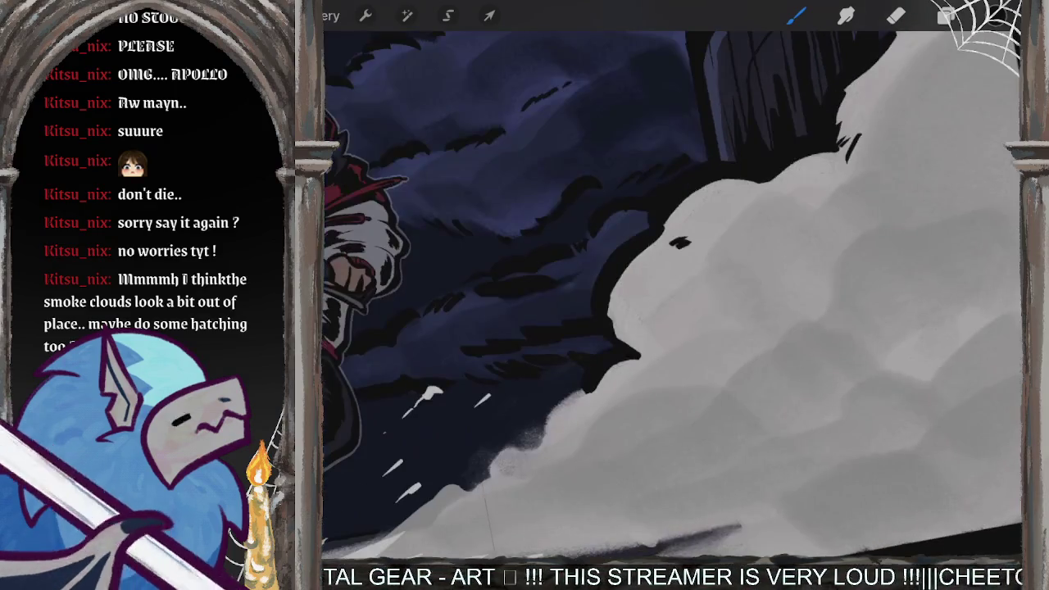
drag(562, 410, 506, 455)
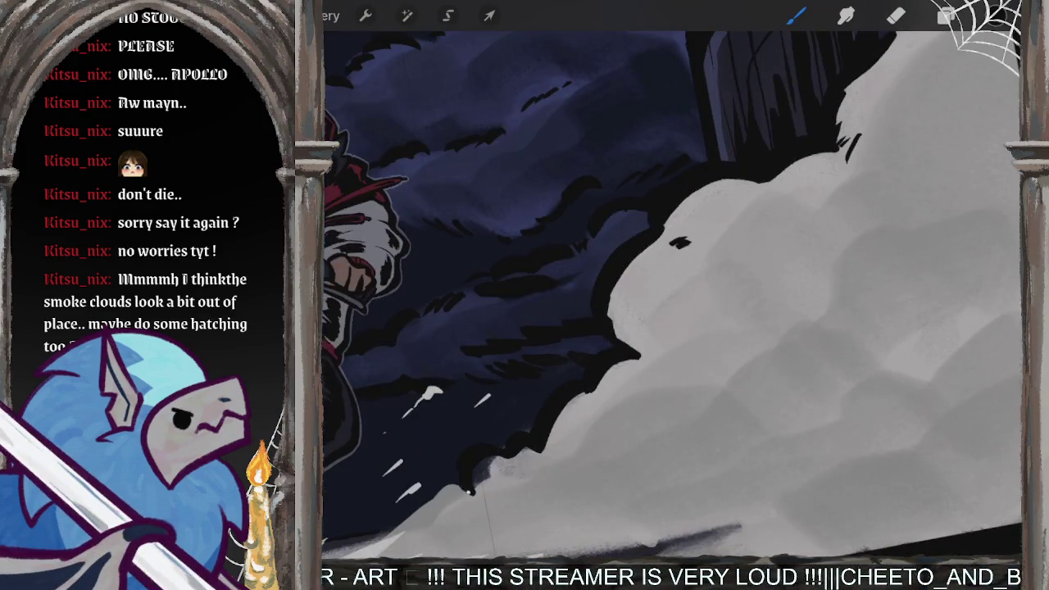
drag(438, 505, 395, 541)
drag(479, 514, 472, 523)
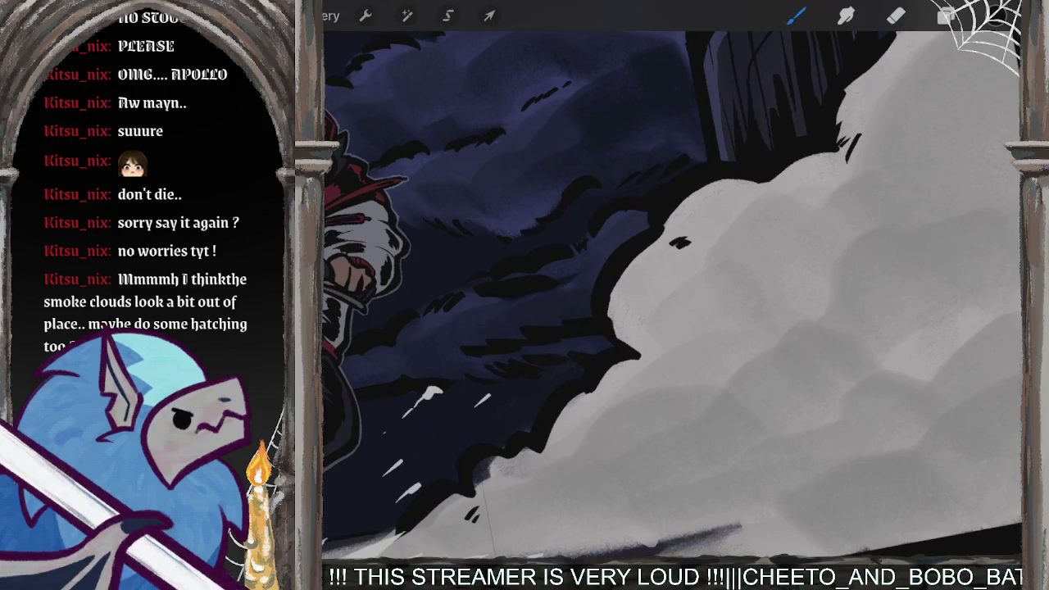
scroll(672, 287, up, 2)
key(ctrl+z)
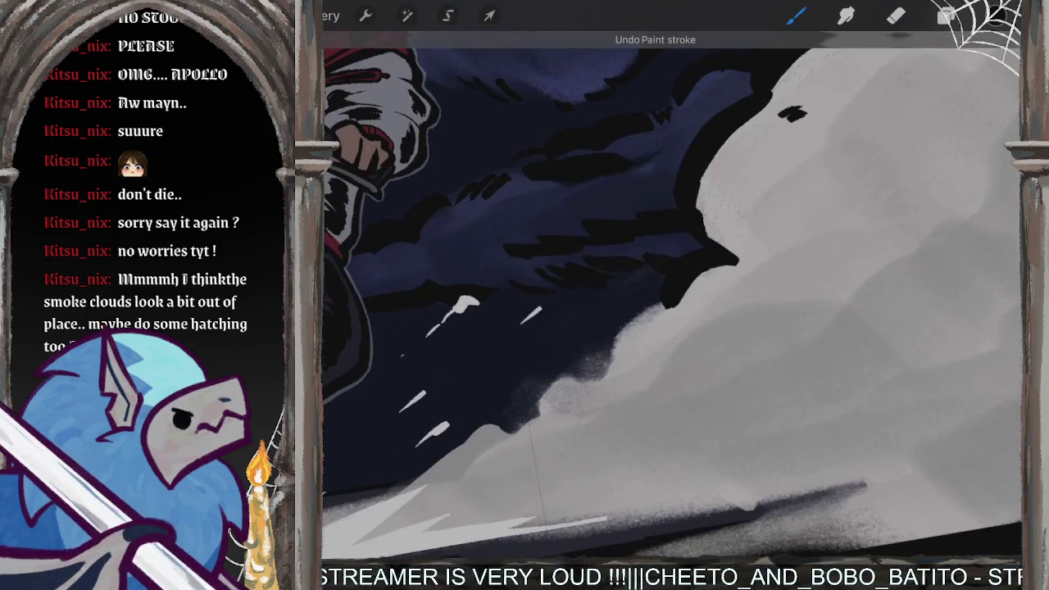
drag(582, 379, 601, 375)
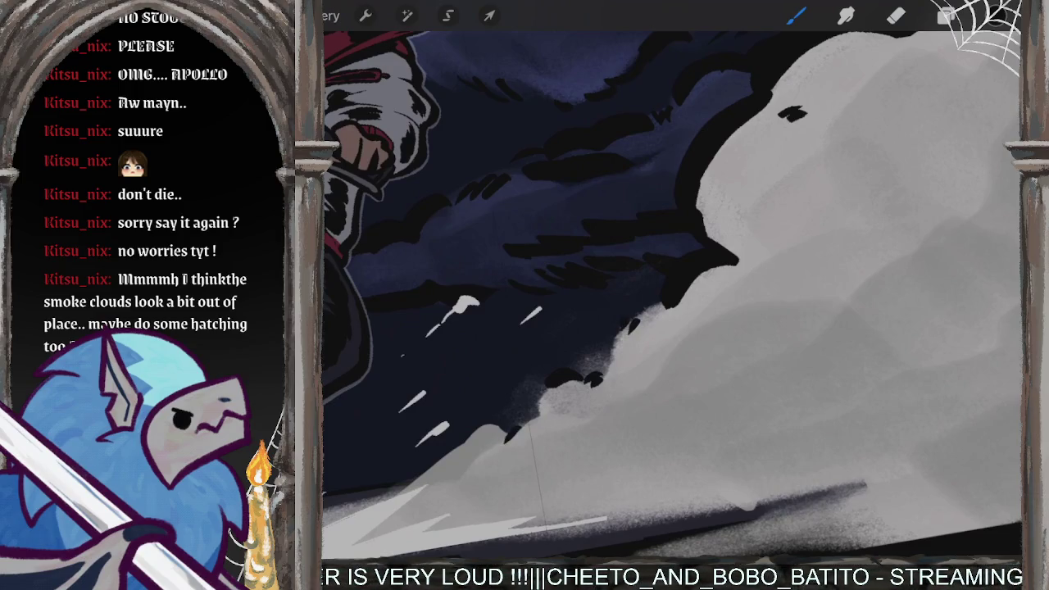
scroll(673, 295, down, 3)
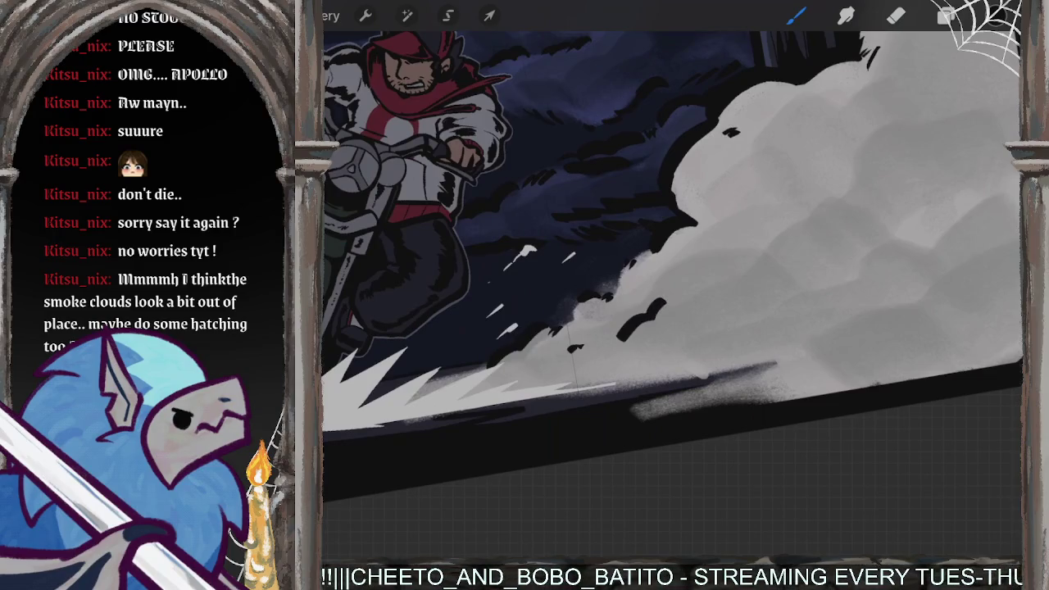
Step: Hatch dark strokes across the upper-right, lower and lower-right parts of the smoke cloud
mouse_move(702, 218)
mouse_down()
mouse_move(782, 118)
mouse_move(837, 95)
mouse_up()
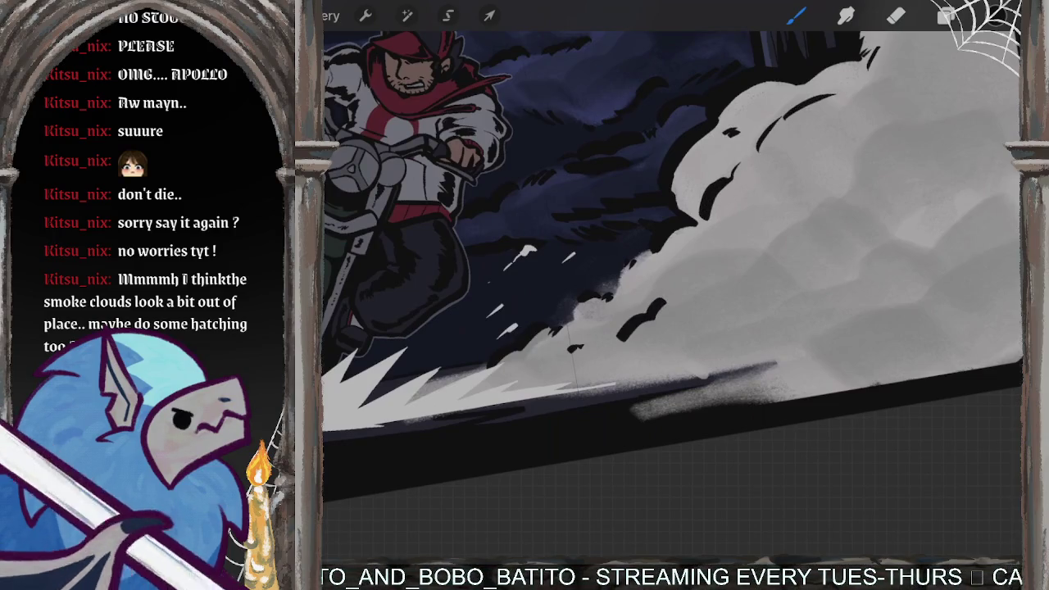
drag(891, 124, 845, 172)
drag(825, 206, 747, 269)
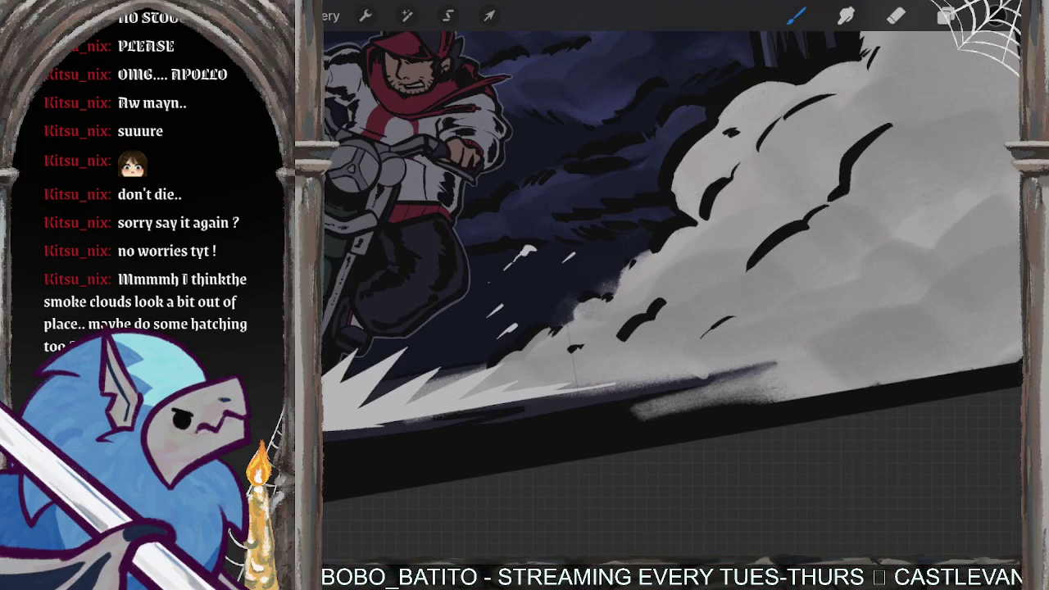
scroll(672, 262, down, 3)
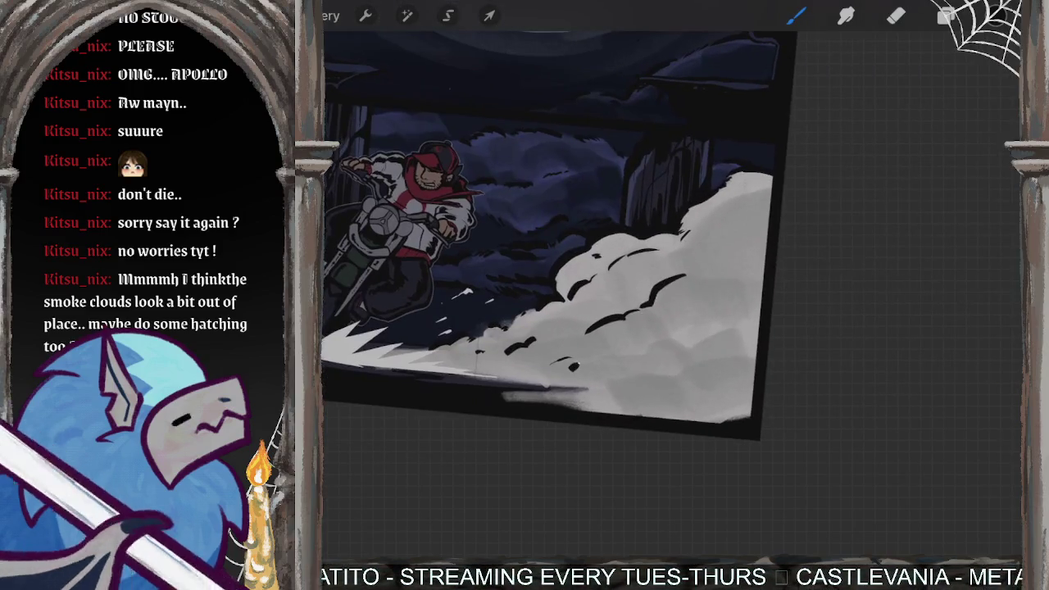
drag(602, 359, 569, 370)
drag(679, 361, 656, 371)
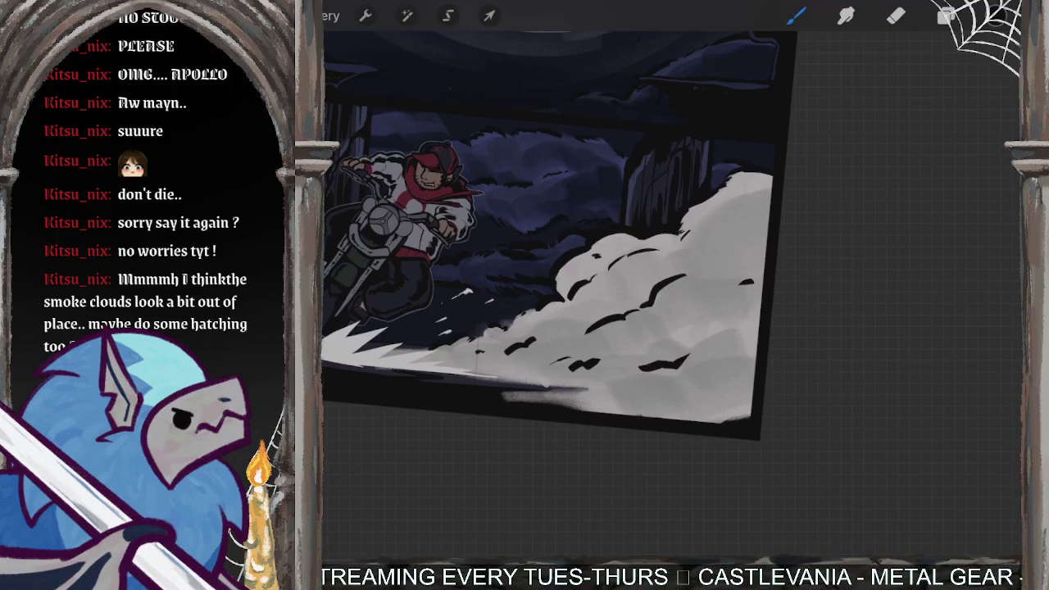
mouse_move(754, 250)
mouse_down()
mouse_move(727, 274)
mouse_move(703, 270)
mouse_up()
drag(723, 305, 695, 320)
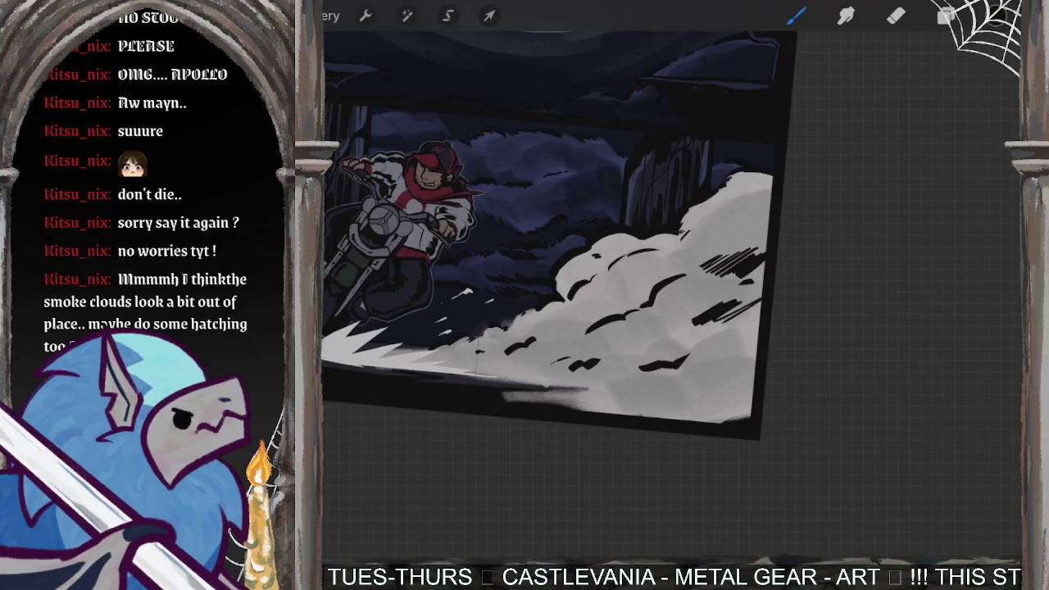
drag(694, 370, 654, 391)
mouse_move(720, 364)
mouse_down()
mouse_move(680, 392)
mouse_move(710, 379)
mouse_up()
Step: Finish the lower-right smoke hatching and move Layer 3 up above Onomatopoeia
drag(755, 365, 715, 388)
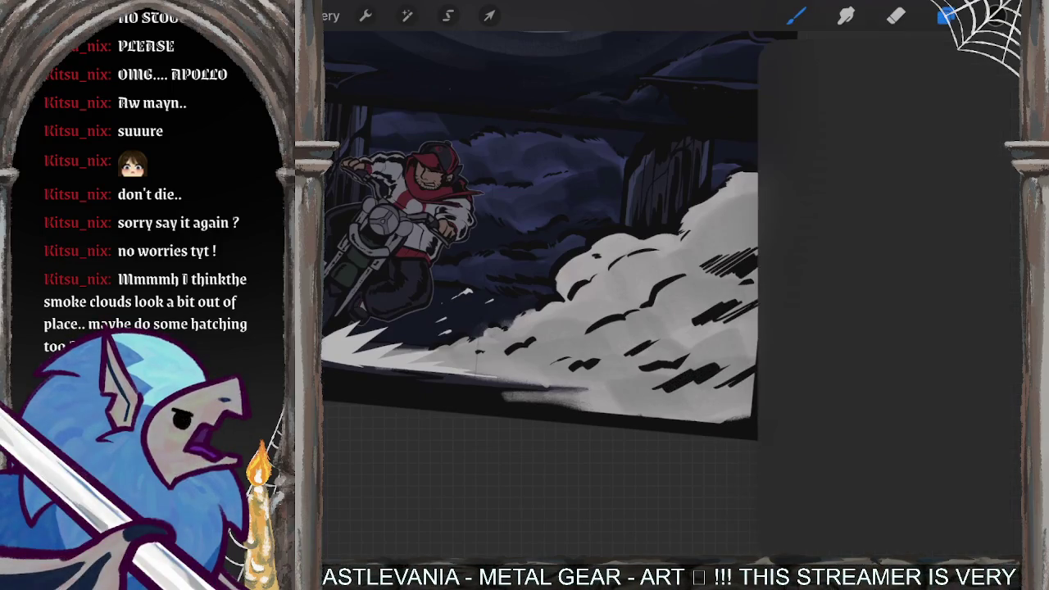
key(l)
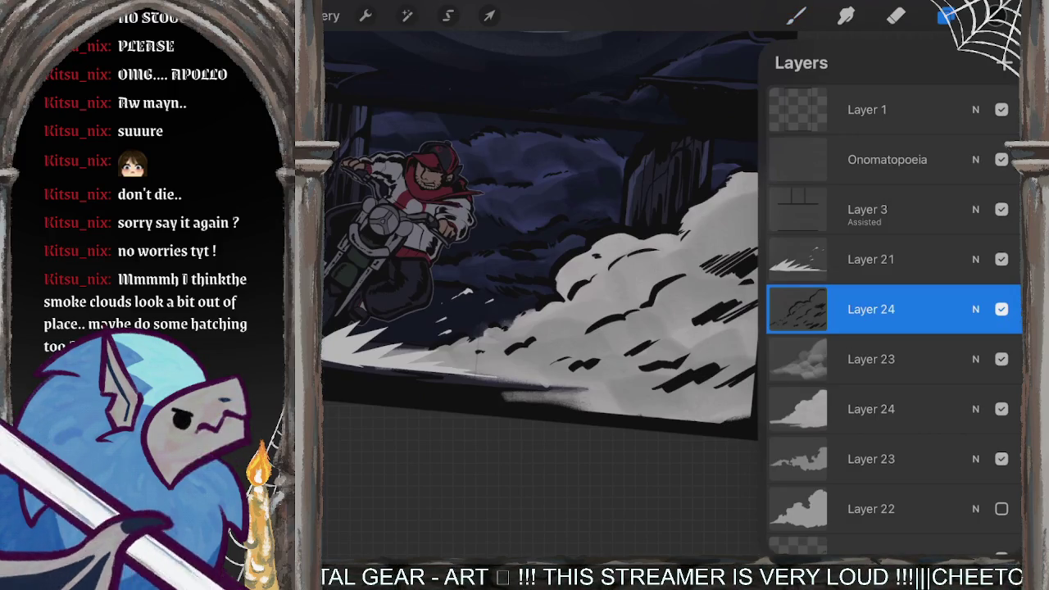
click(1005, 62)
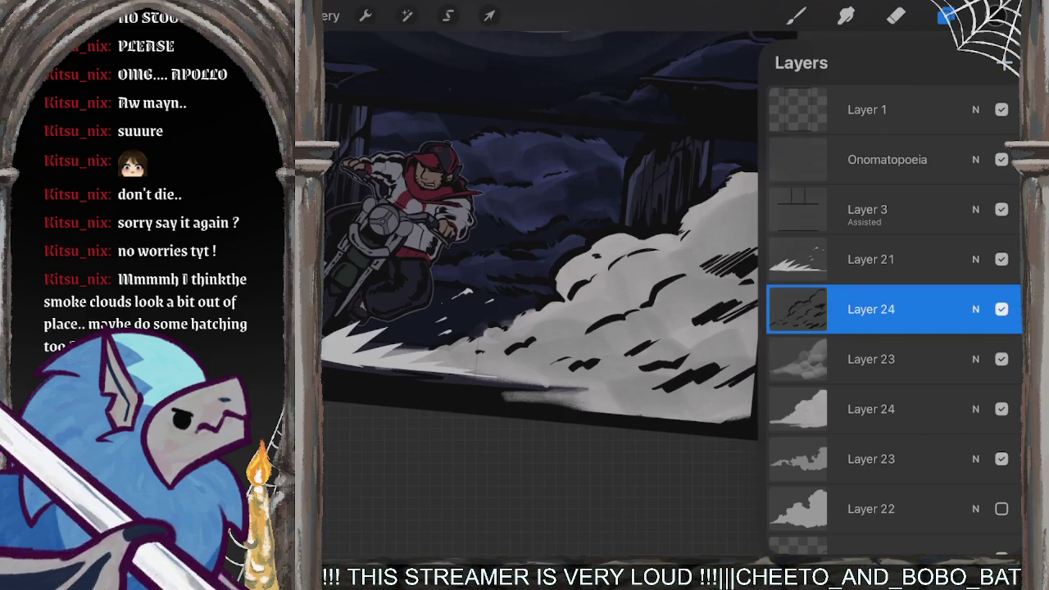
click(869, 210)
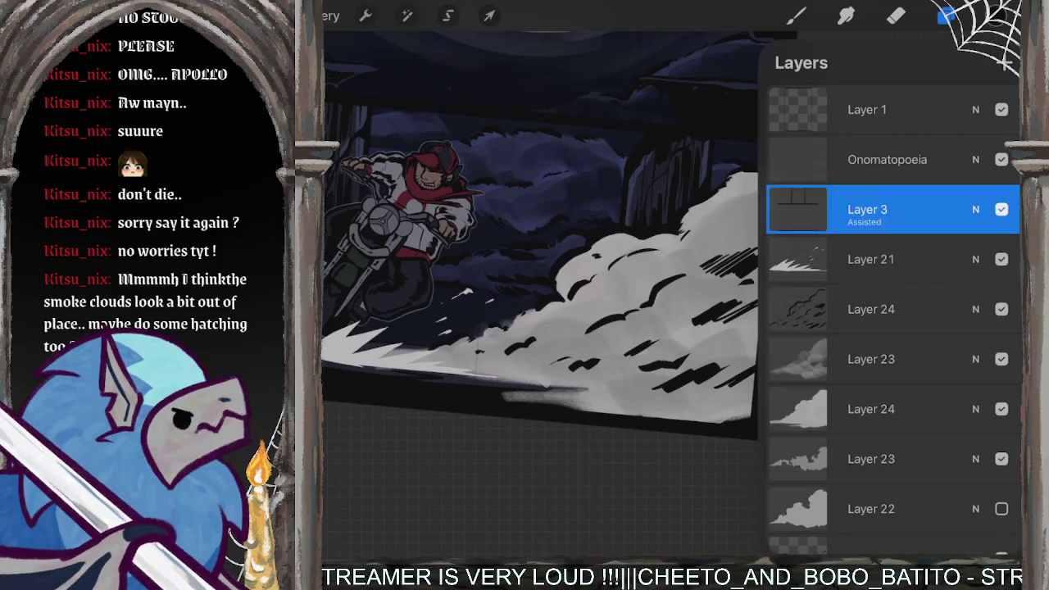
drag(869, 210, 869, 157)
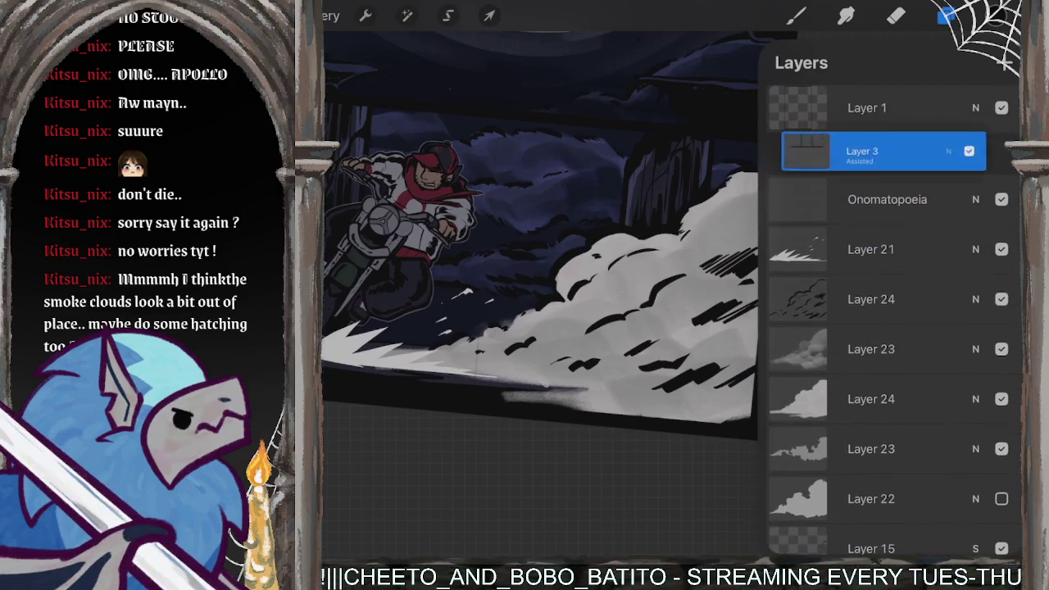
Step: Merge Layer 1 down into Layer 3 and add an empty layer above Layer 24
click(868, 107)
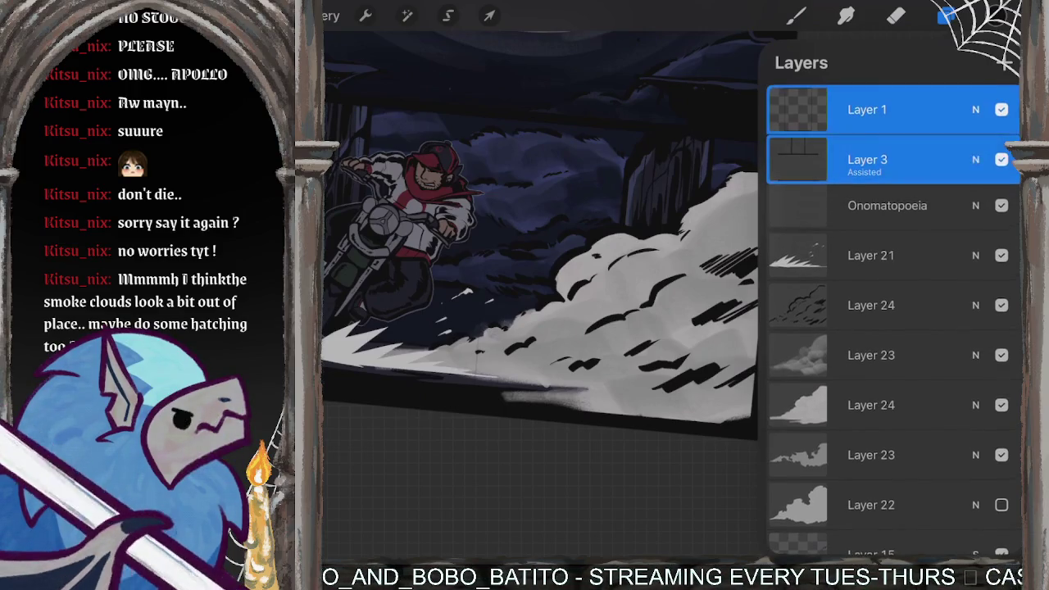
click(868, 109)
click(672, 358)
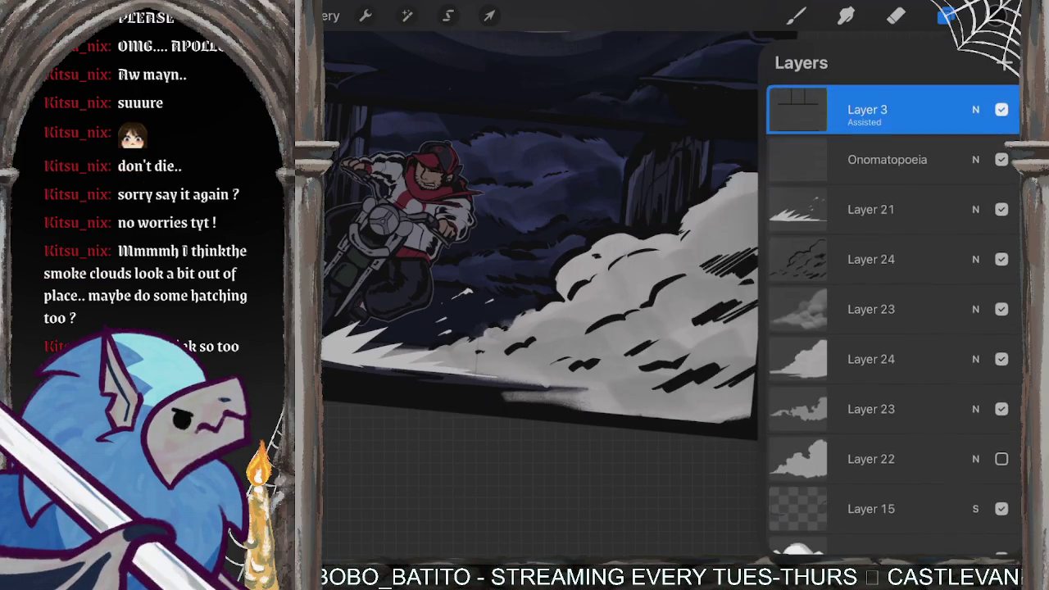
click(871, 209)
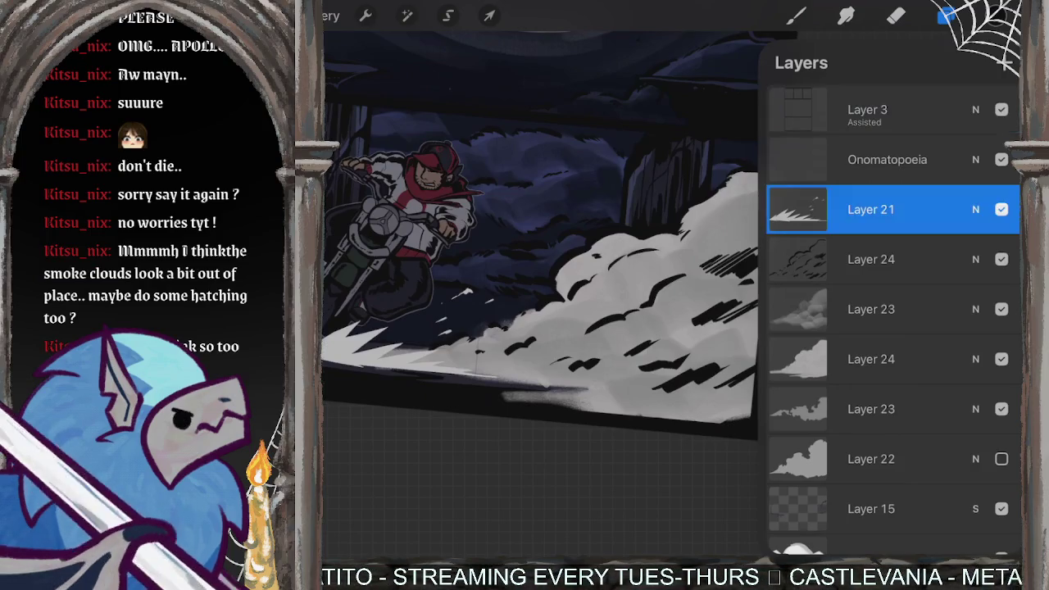
click(871, 259)
click(1006, 63)
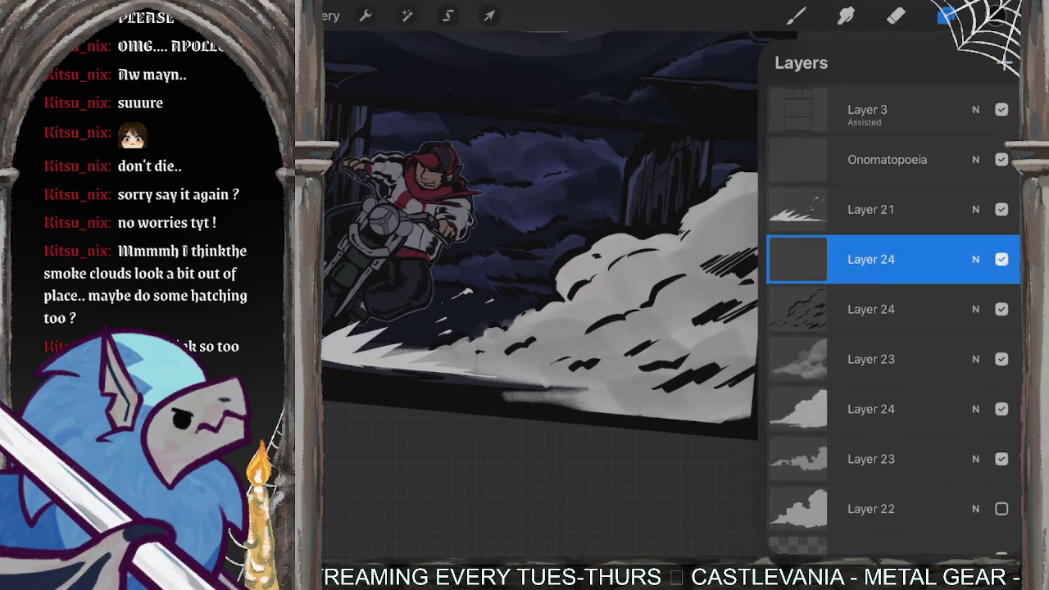
click(796, 16)
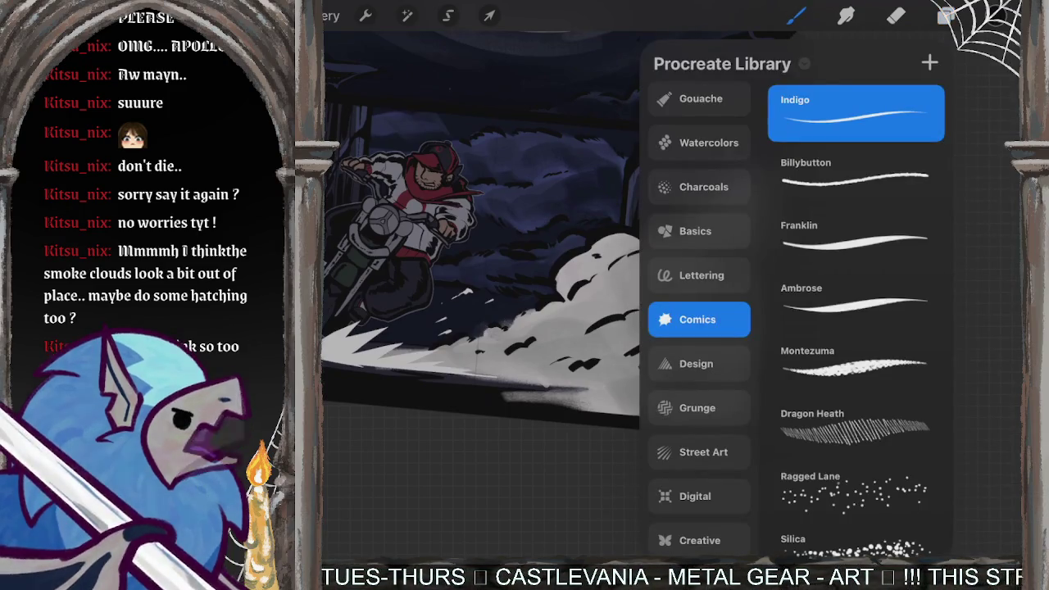
Step: Try the Basics brushes and a saved-palette blue-grey stroke over the smoke, then undo it
click(697, 230)
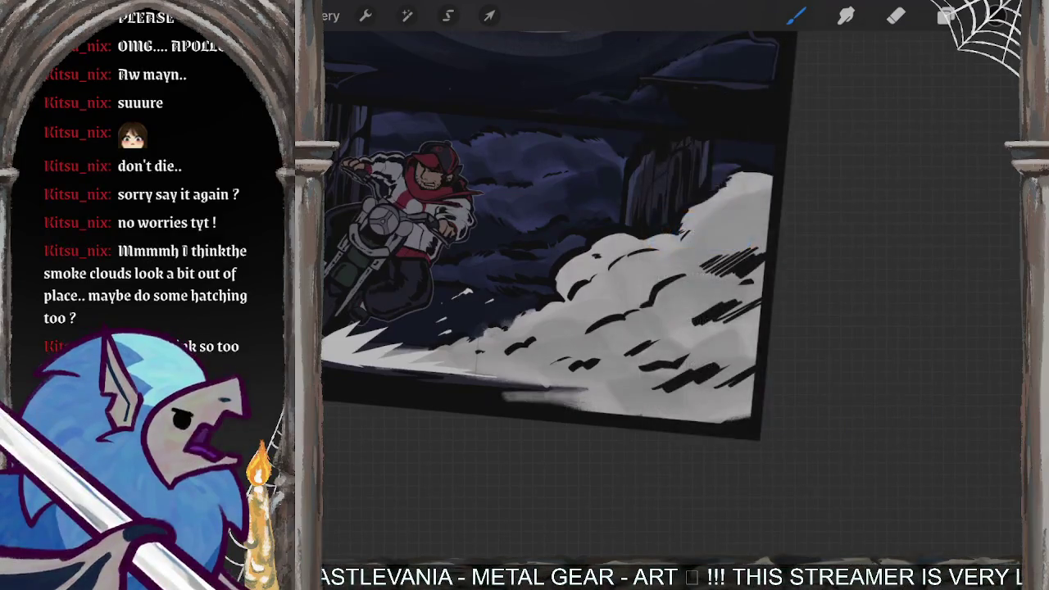
click(1002, 16)
click(1004, 533)
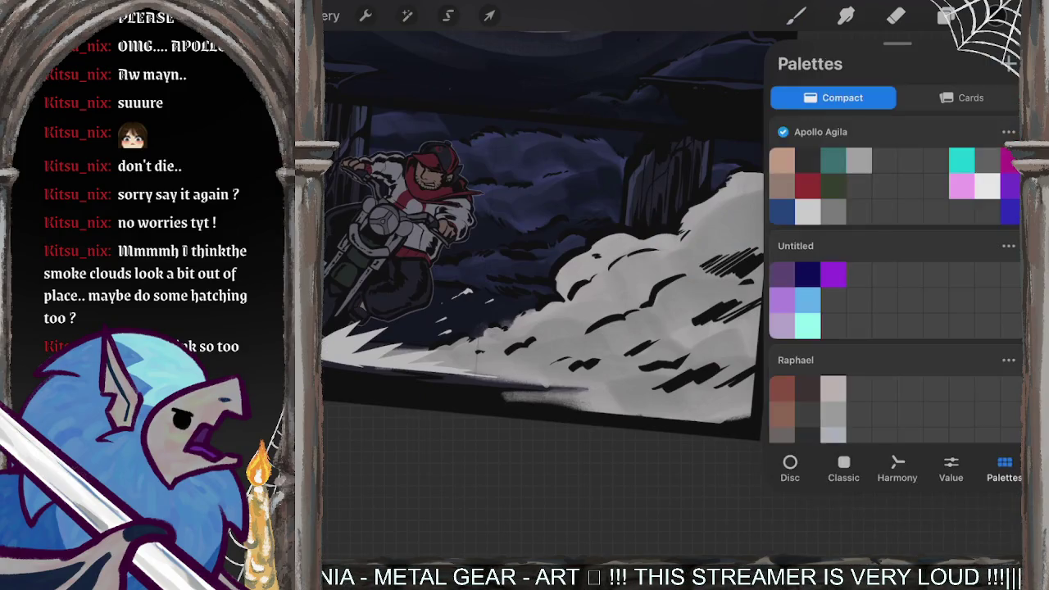
scroll(894, 279, up, 2)
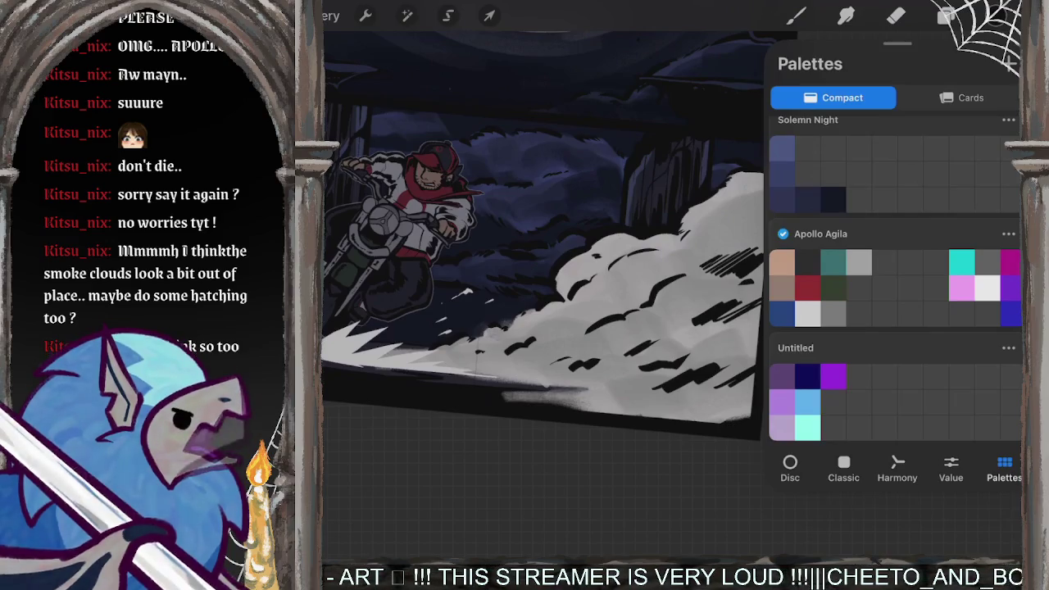
click(1002, 16)
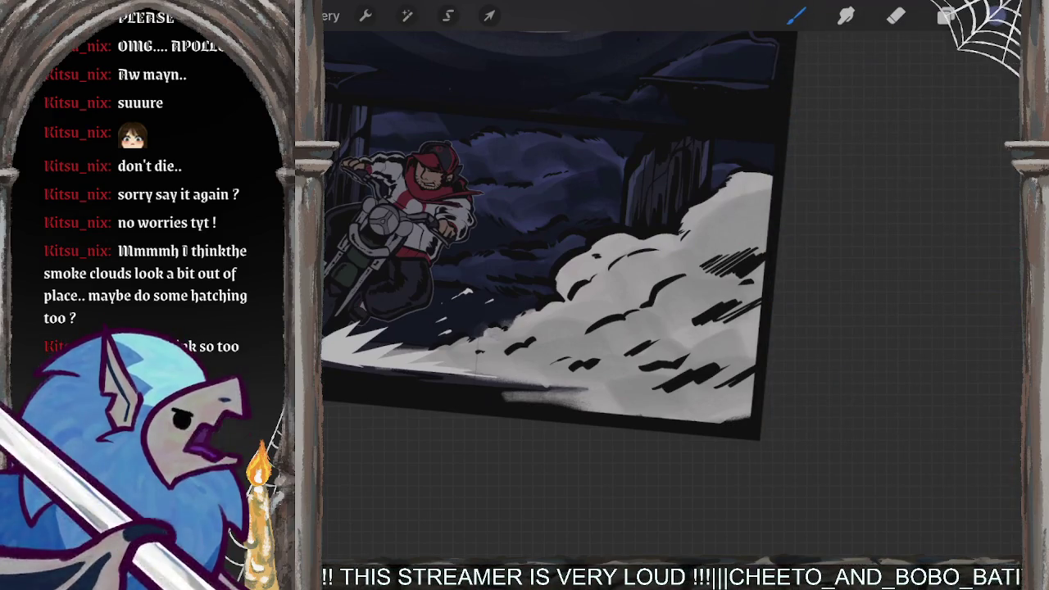
mouse_move(765, 263)
mouse_down()
mouse_move(651, 352)
mouse_move(634, 340)
mouse_up()
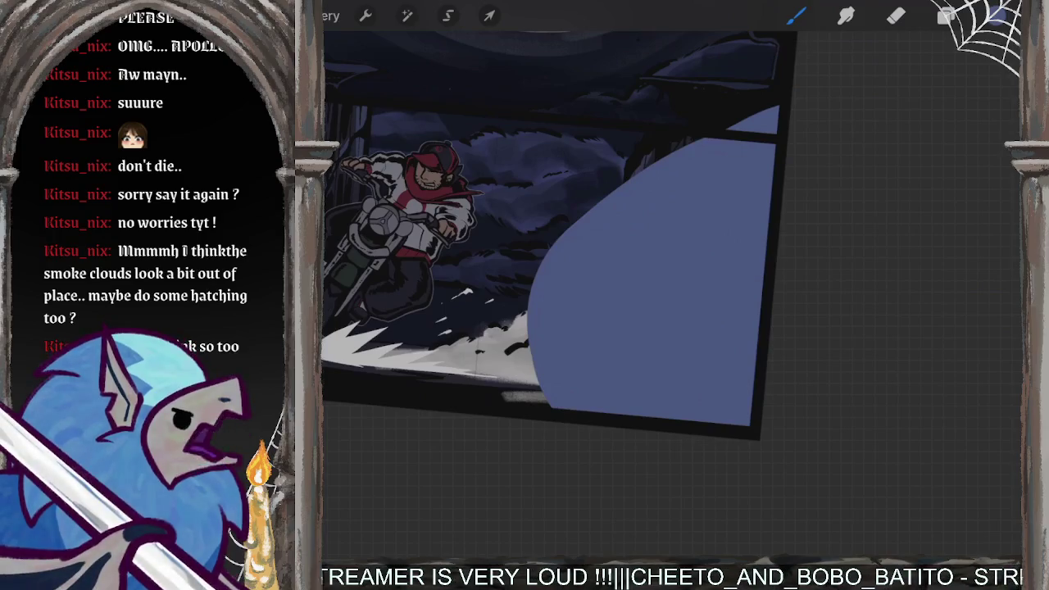
key(ctrl+z)
scroll(558, 287, up, 2)
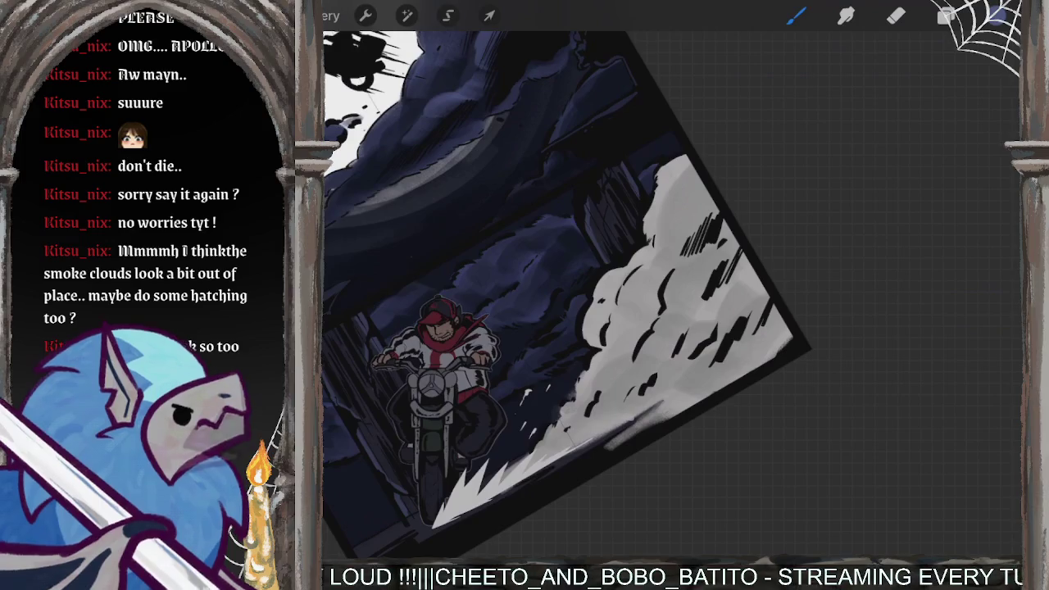
Step: Choose the Charcoals > Firetail brush and move the empty Layer 24 down one slot
click(795, 16)
click(700, 275)
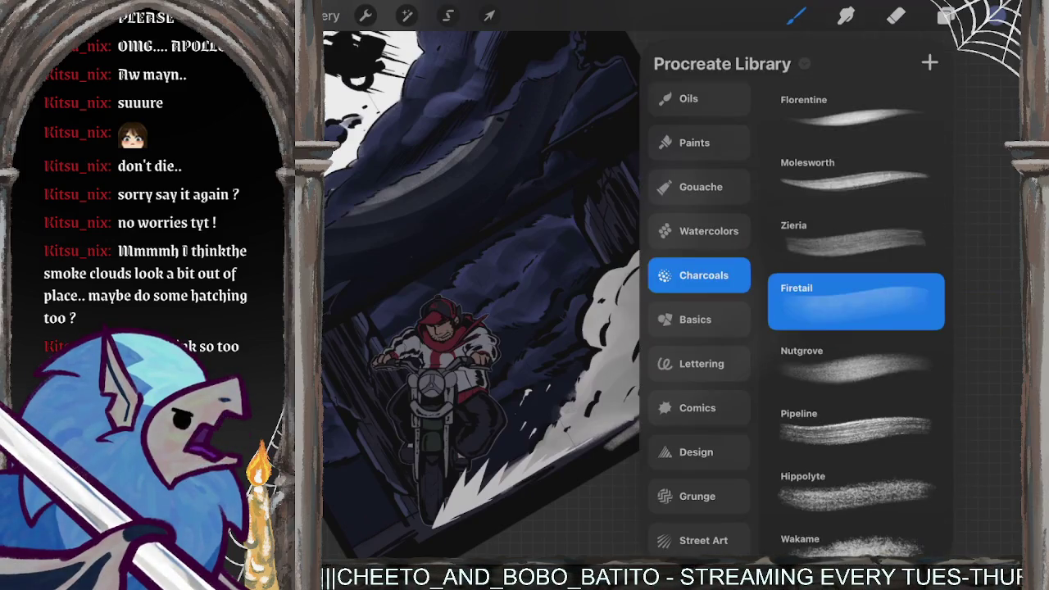
click(796, 16)
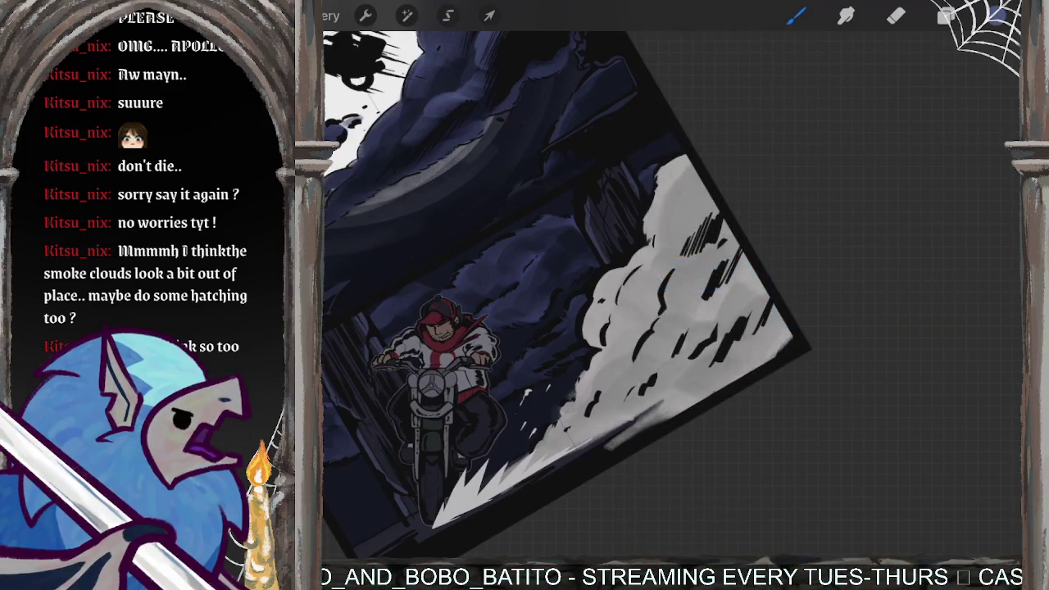
click(947, 16)
drag(871, 259, 871, 309)
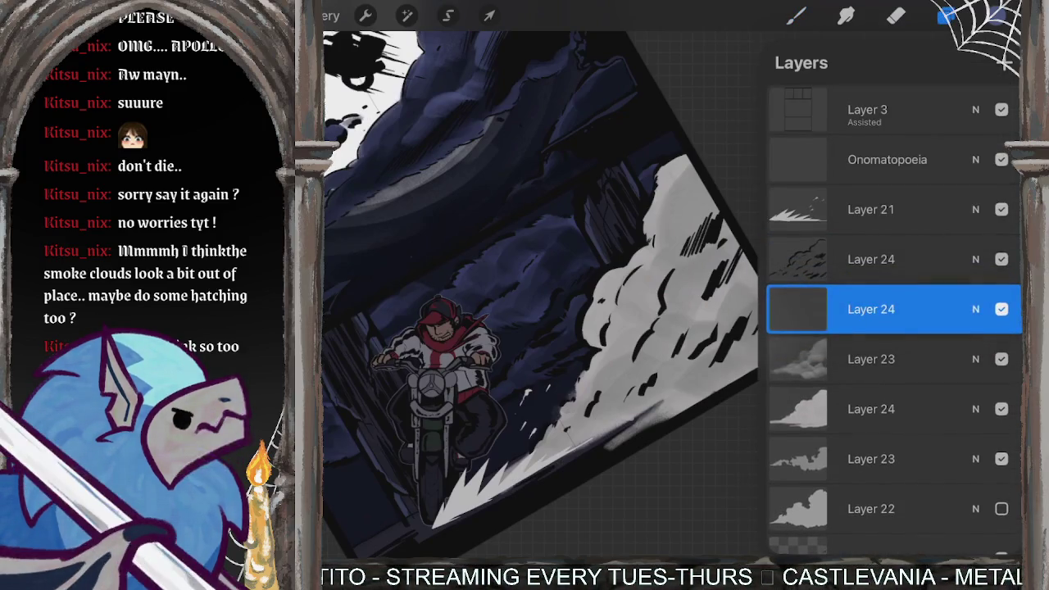
Step: Set Layer 24's blend mode to Overlay
click(976, 309)
click(792, 421)
click(808, 409)
click(794, 492)
click(976, 216)
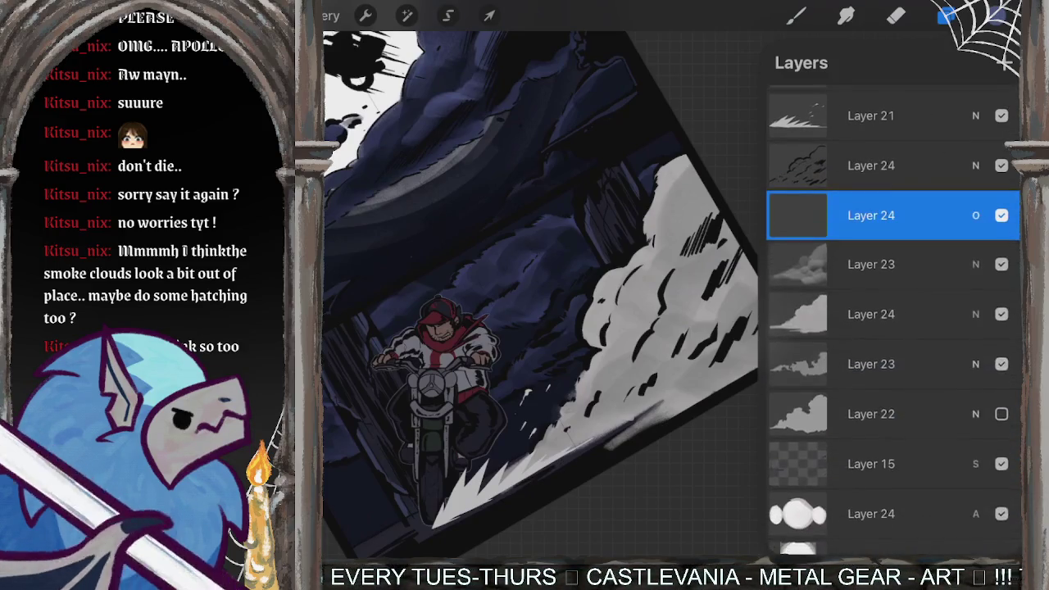
click(947, 16)
Step: Wash lavender over the upper and lower smoke clouds
click(796, 16)
drag(689, 180, 644, 215)
drag(720, 271, 632, 316)
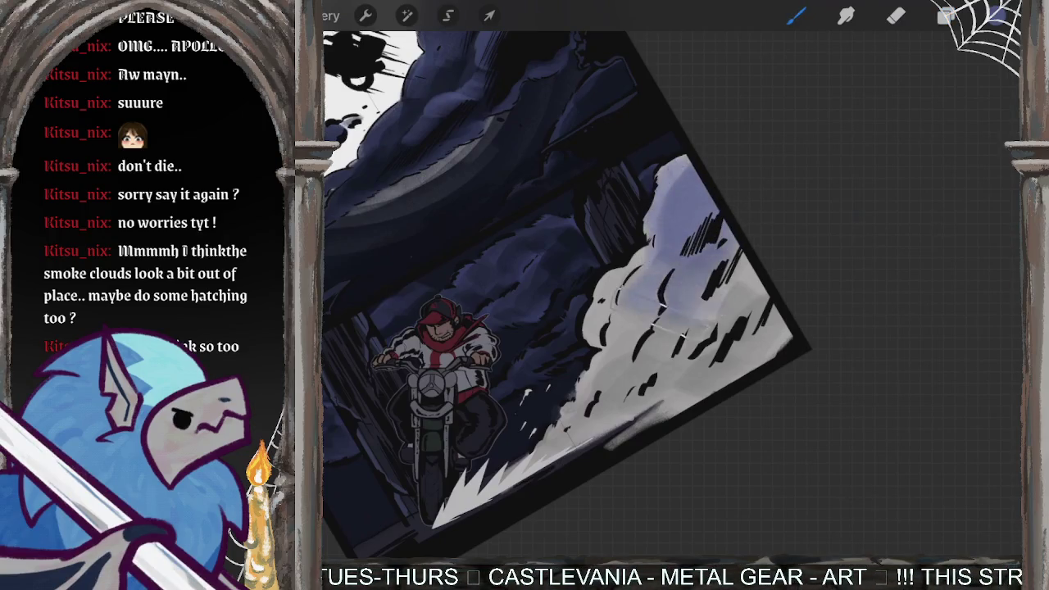
drag(656, 283, 624, 353)
drag(738, 255, 656, 373)
drag(787, 287, 646, 402)
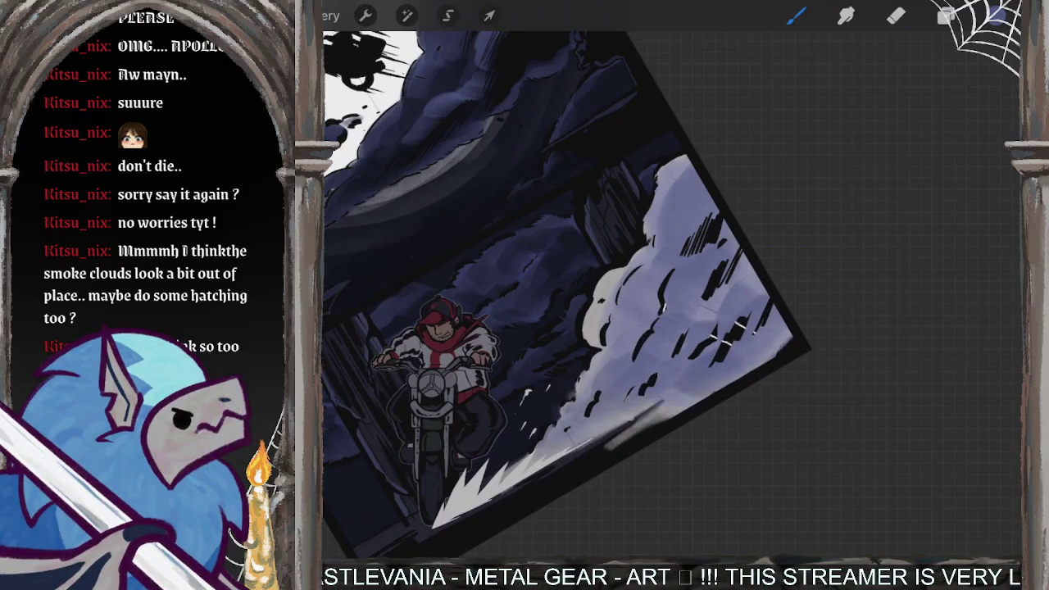
Step: Pick the dark Solemn Night swatch from the colour palettes
click(996, 15)
click(833, 212)
click(796, 15)
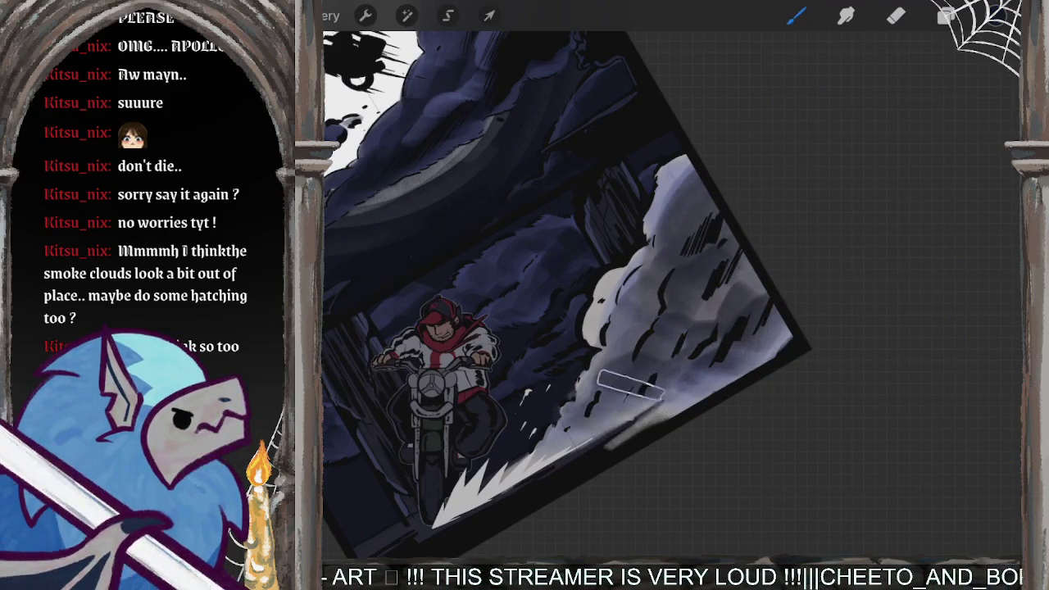
scroll(566, 296, down, 5)
scroll(566, 246, up, 5)
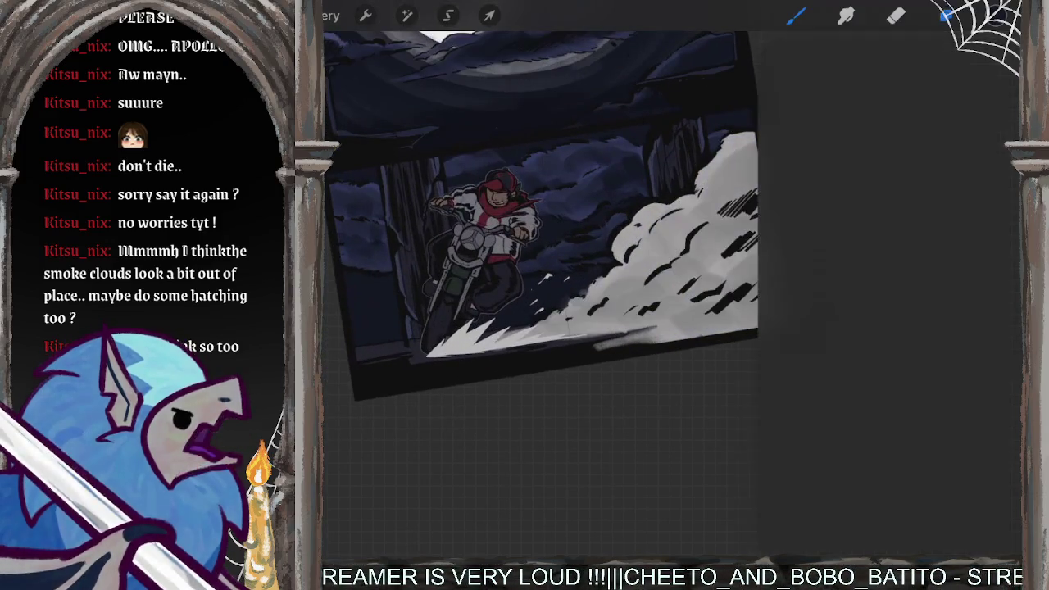
Step: Clear the lavender tint and turn on Alpha Lock for smoke Layer 24
click(947, 15)
click(872, 410)
click(798, 409)
click(636, 356)
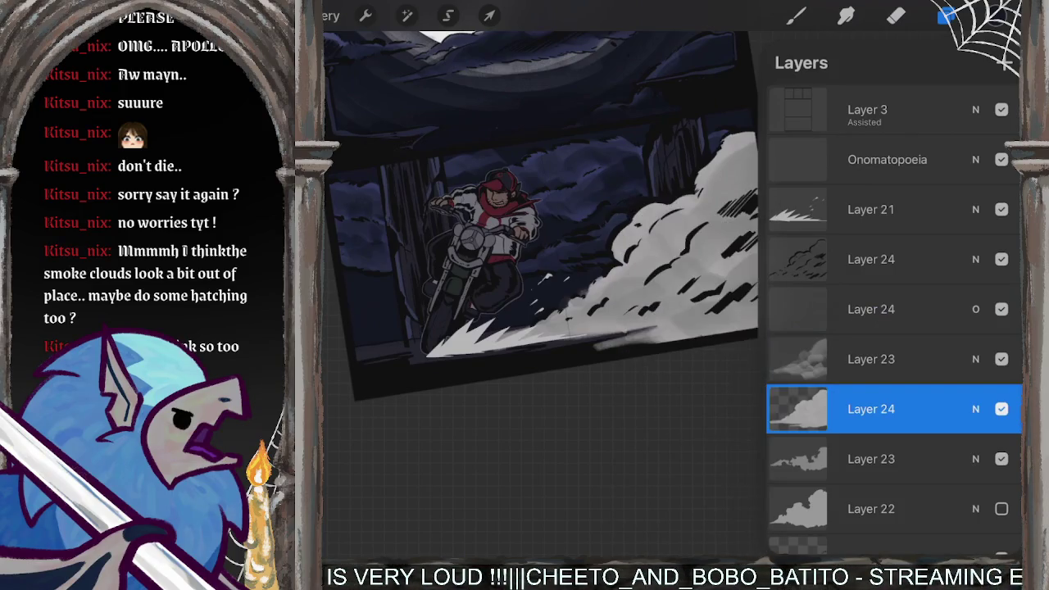
Step: Paint bluish shading on the smoke cloud, then darken the blue-grey colour slightly
click(996, 15)
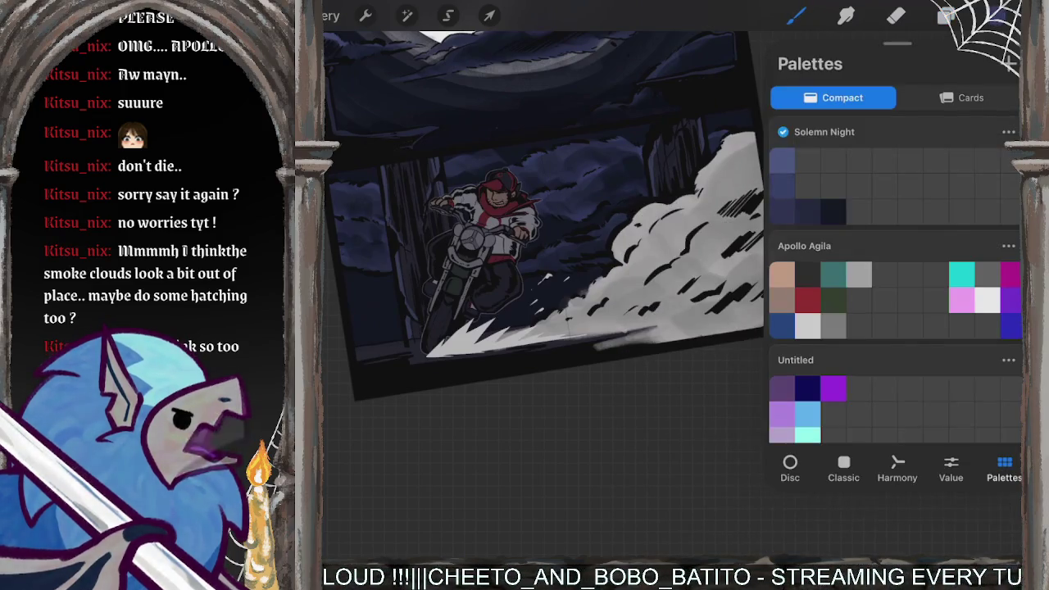
mouse_move(623, 246)
mouse_down()
mouse_move(660, 222)
mouse_move(668, 317)
mouse_up()
click(997, 15)
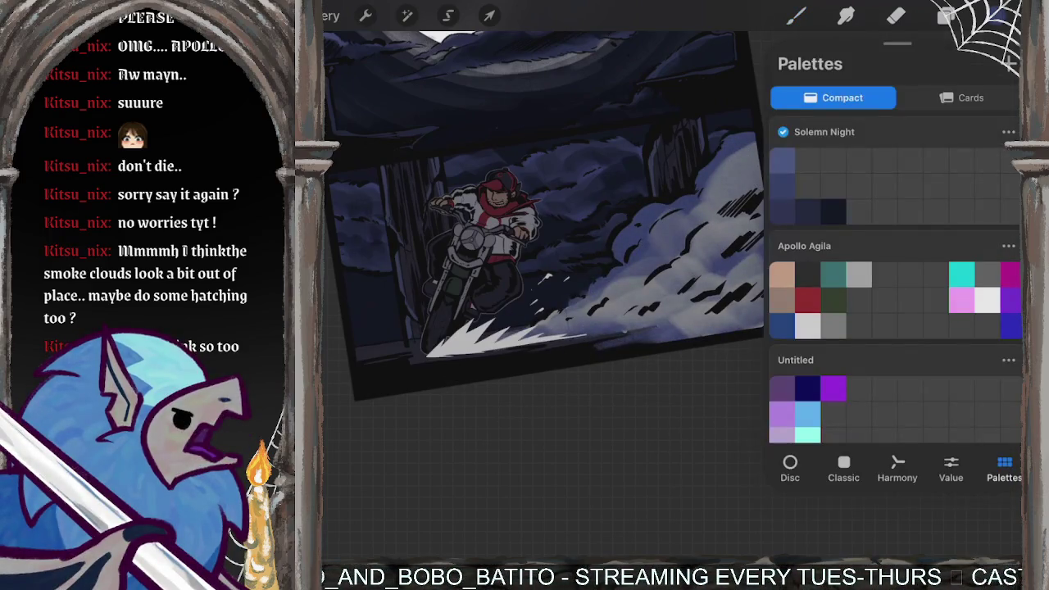
click(790, 467)
drag(856, 215, 860, 227)
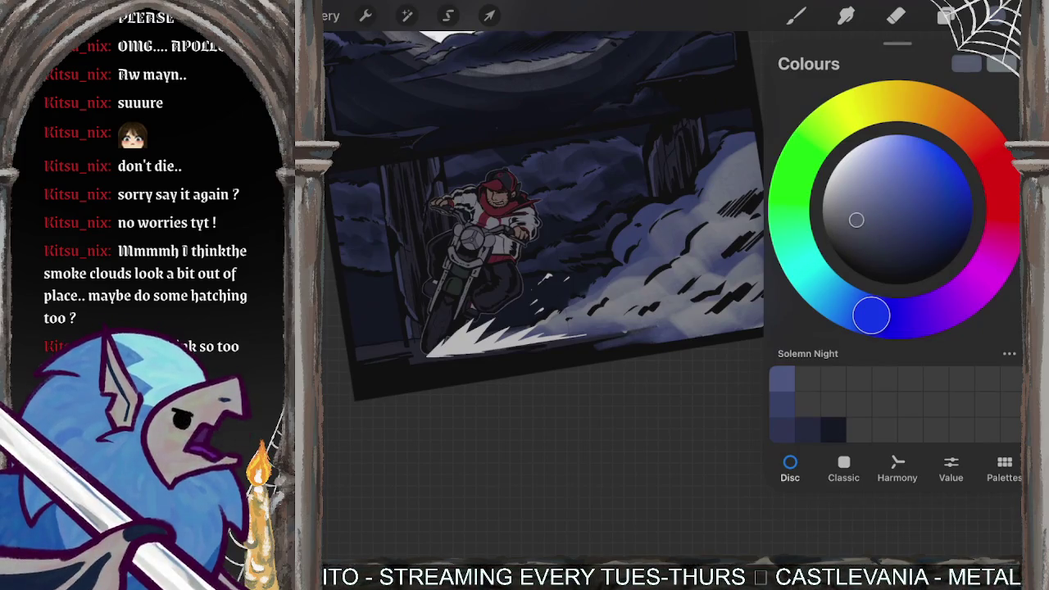
click(610, 246)
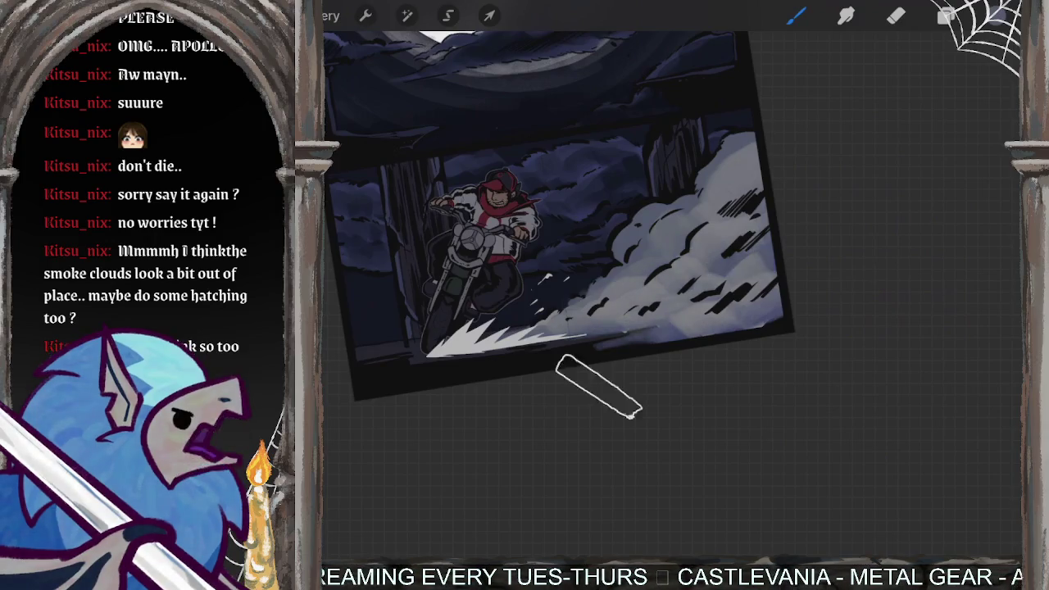
click(947, 15)
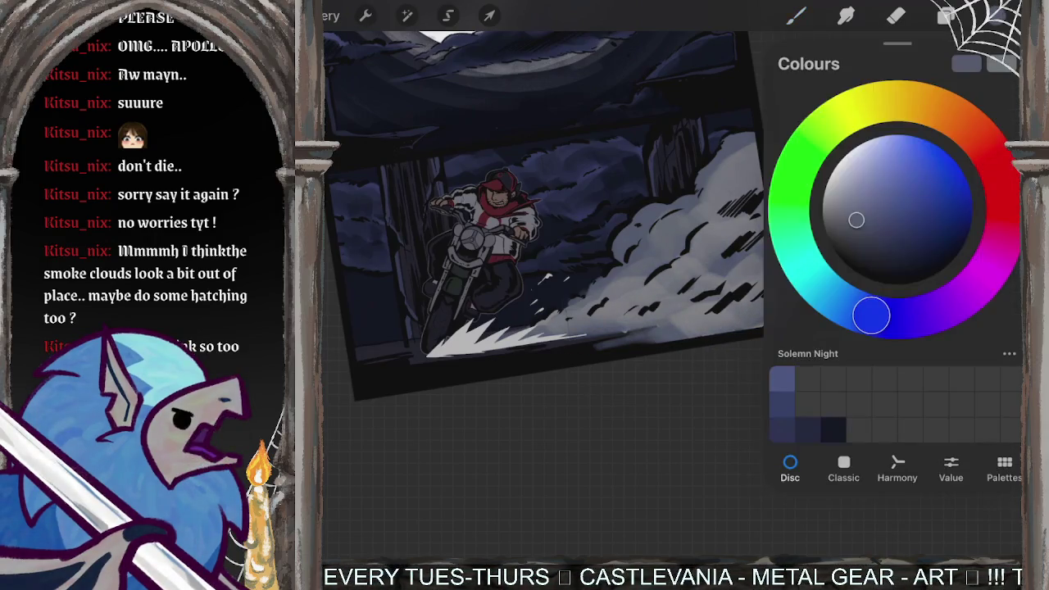
click(947, 15)
Step: Turn on Alpha Lock for smoke Layer 23
click(947, 15)
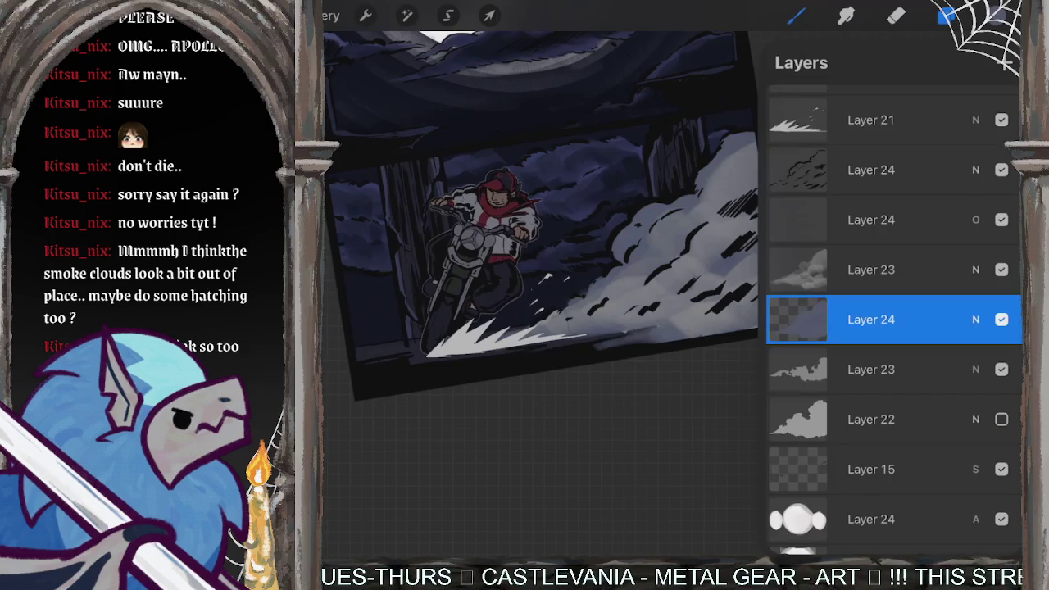
click(871, 270)
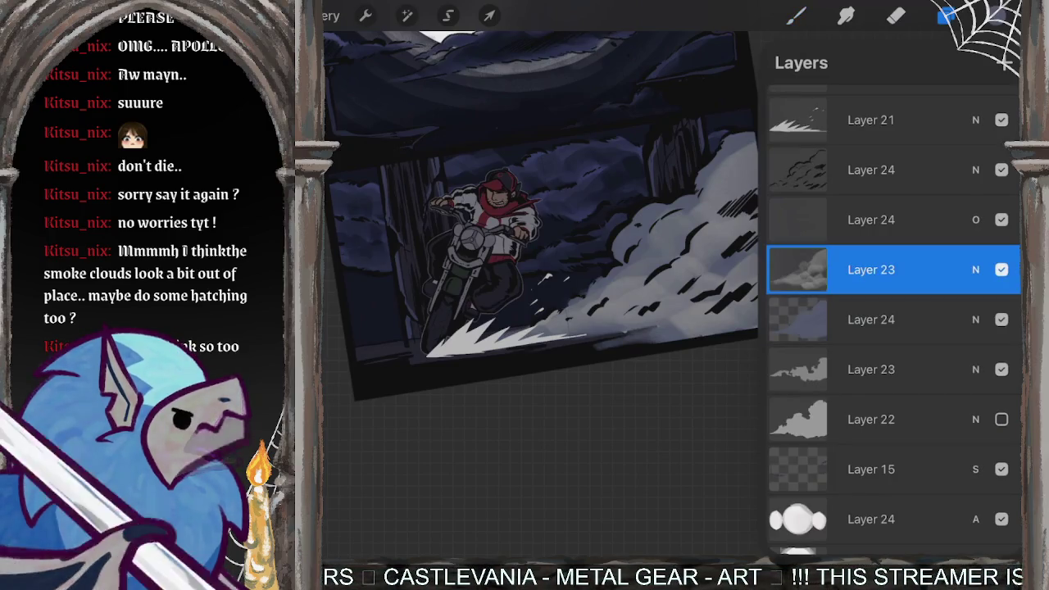
click(872, 269)
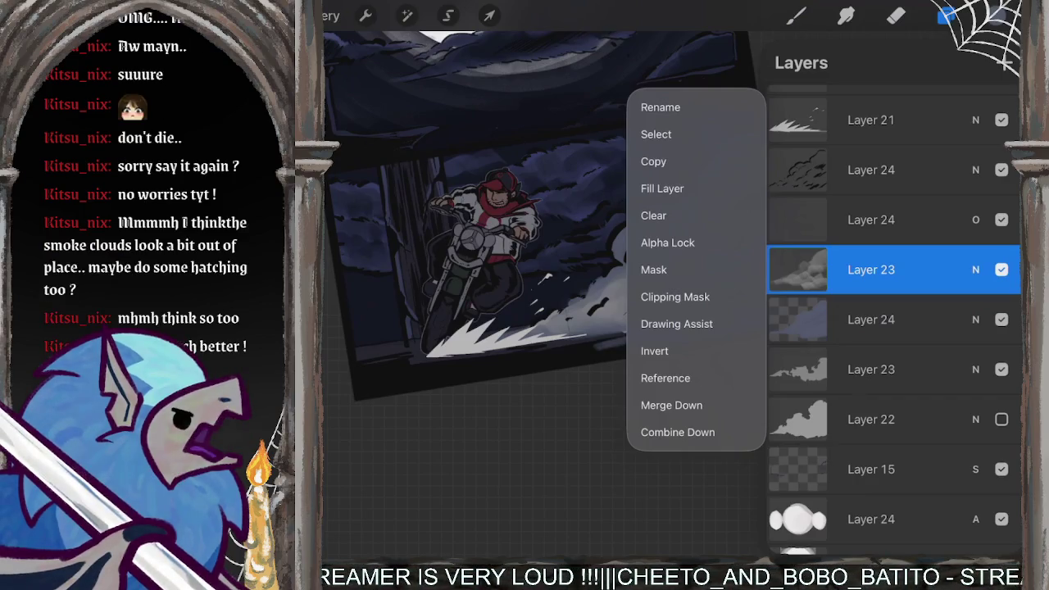
click(667, 243)
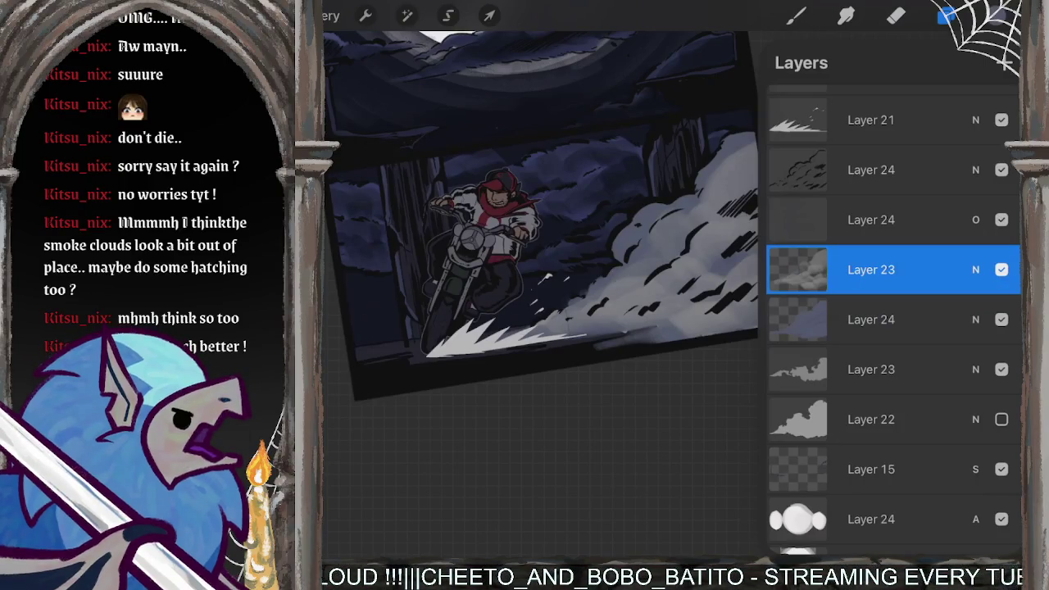
click(872, 269)
click(871, 269)
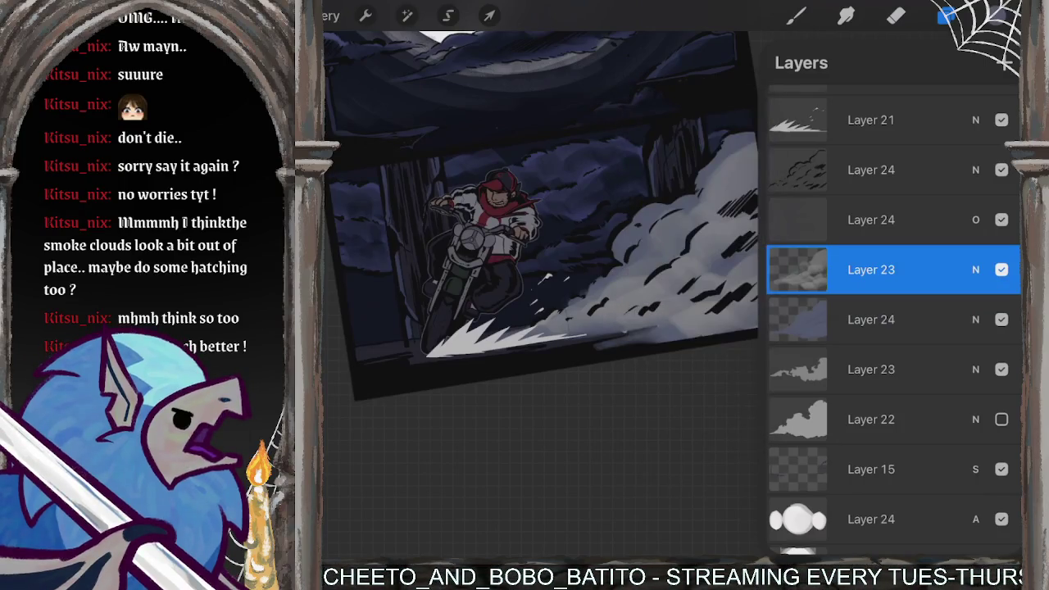
Step: Adjust the shading colour's tone and paint shading onto the upper smoke
click(947, 15)
mouse_move(860, 234)
mouse_down()
mouse_move(878, 242)
mouse_move(865, 242)
mouse_up()
click(787, 140)
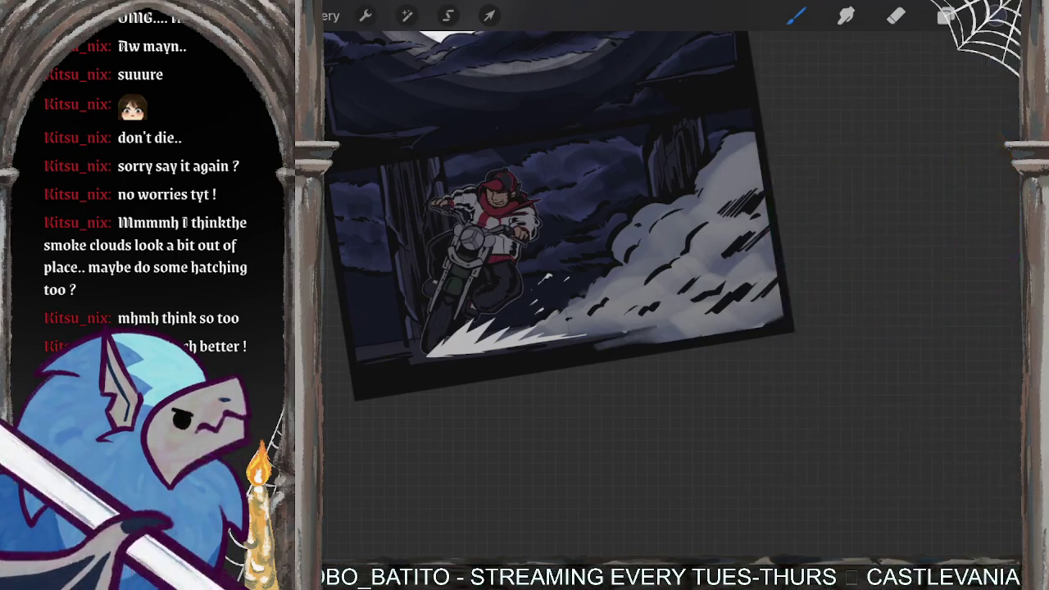
drag(762, 105, 808, 173)
Step: Add dark hatching strokes inside the smoke cloud and pick a new shading colour
mouse_move(742, 201)
mouse_down()
mouse_move(697, 270)
mouse_move(680, 332)
mouse_up()
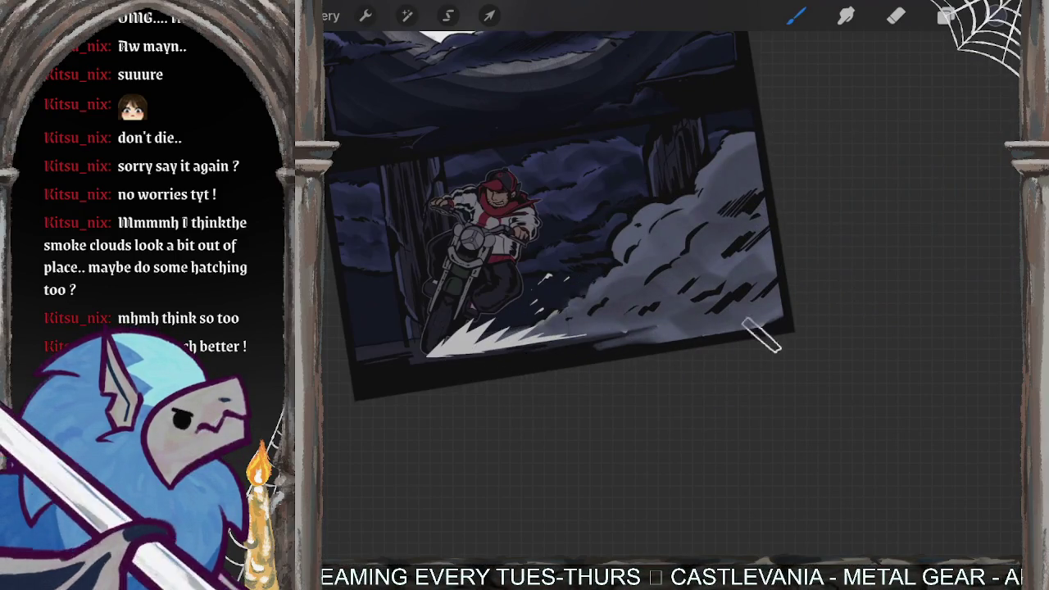
click(997, 16)
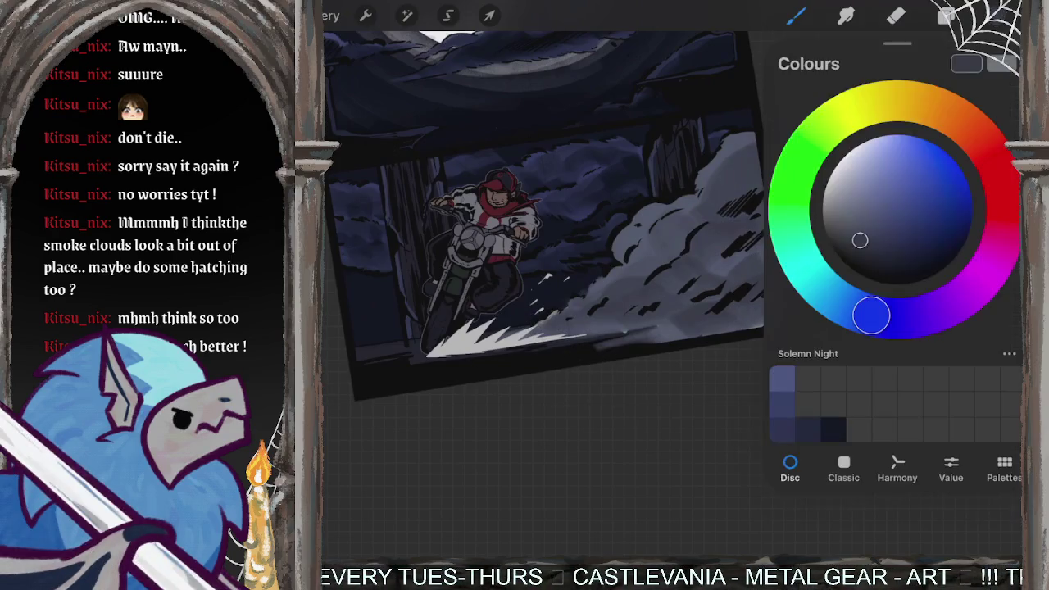
click(722, 303)
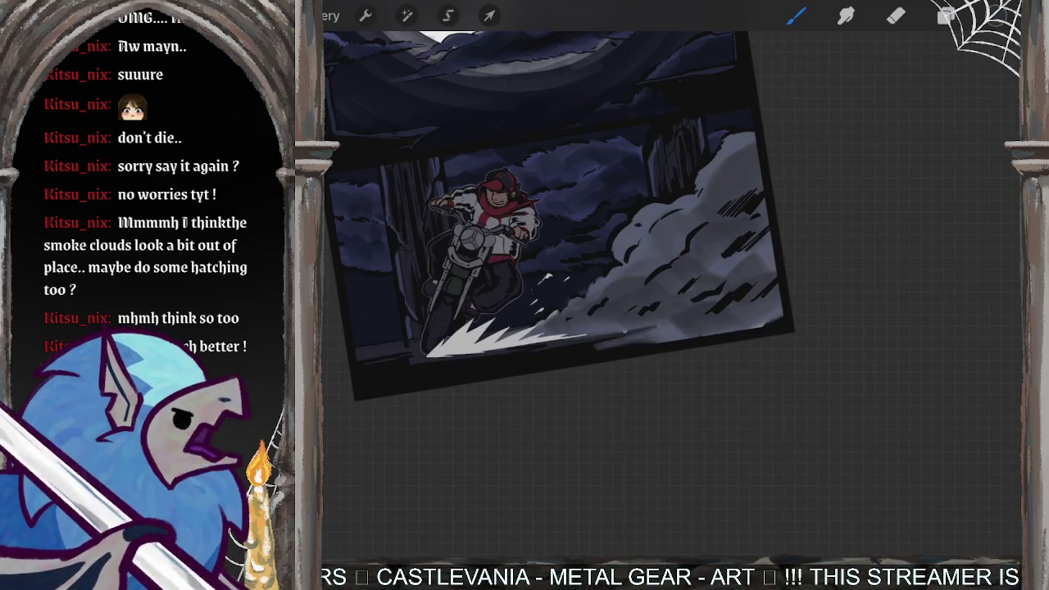
click(997, 15)
mouse_move(839, 237)
mouse_down()
mouse_move(852, 224)
mouse_move(860, 238)
mouse_up()
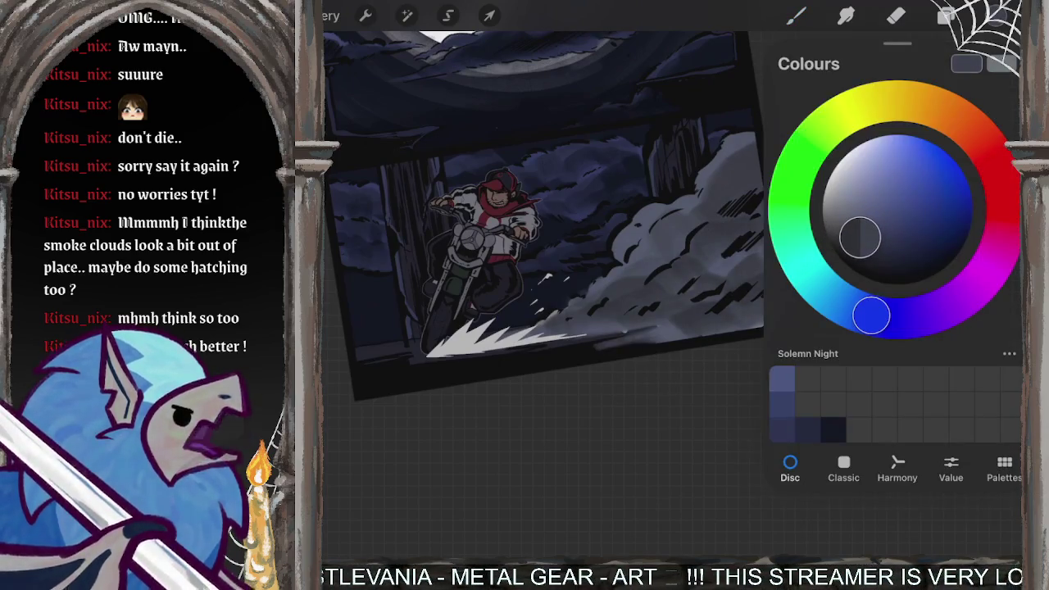
click(571, 383)
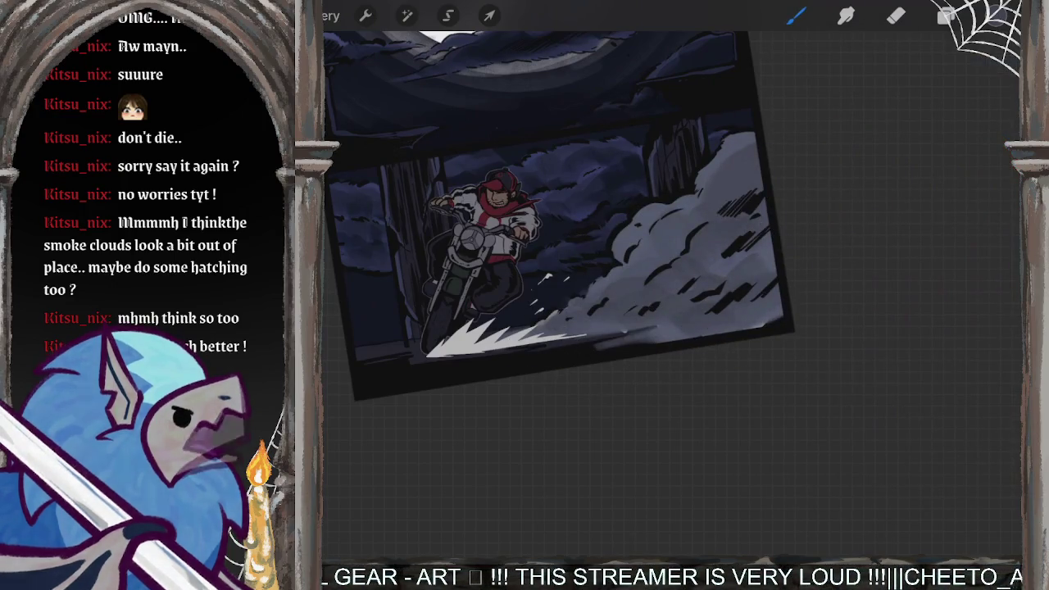
Step: Delete leftover smoke layers Layer 23 and Layer 22
drag(484, 221, 418, 164)
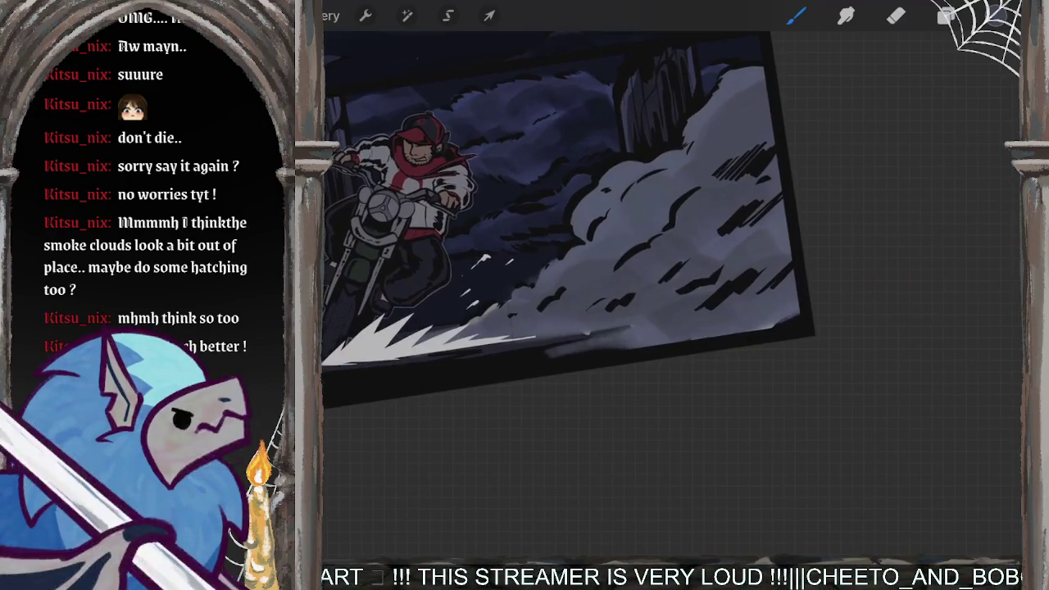
click(947, 16)
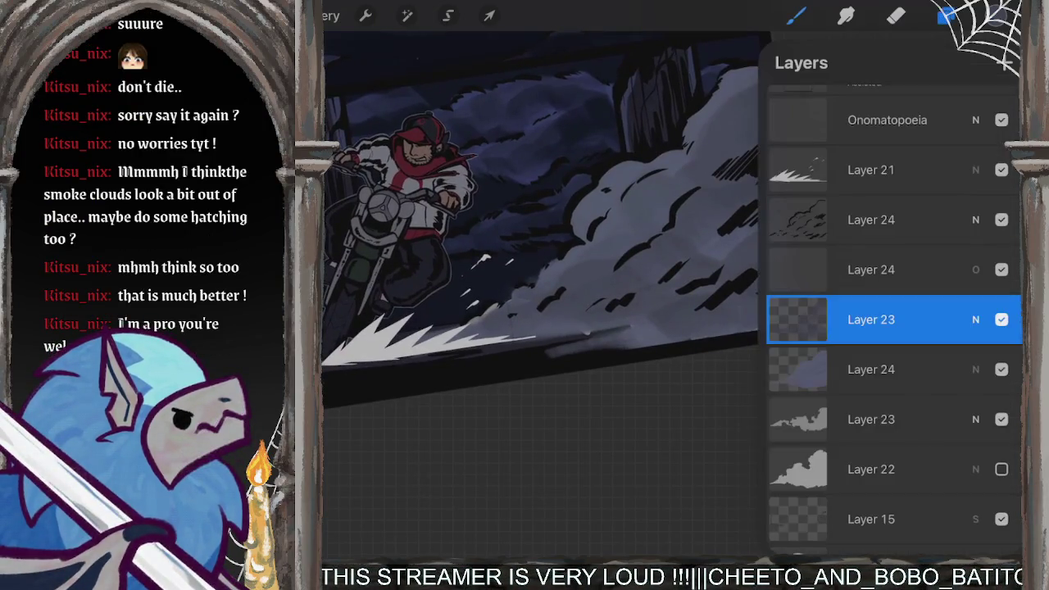
drag(942, 419, 820, 419)
click(992, 420)
drag(943, 421, 820, 421)
click(992, 420)
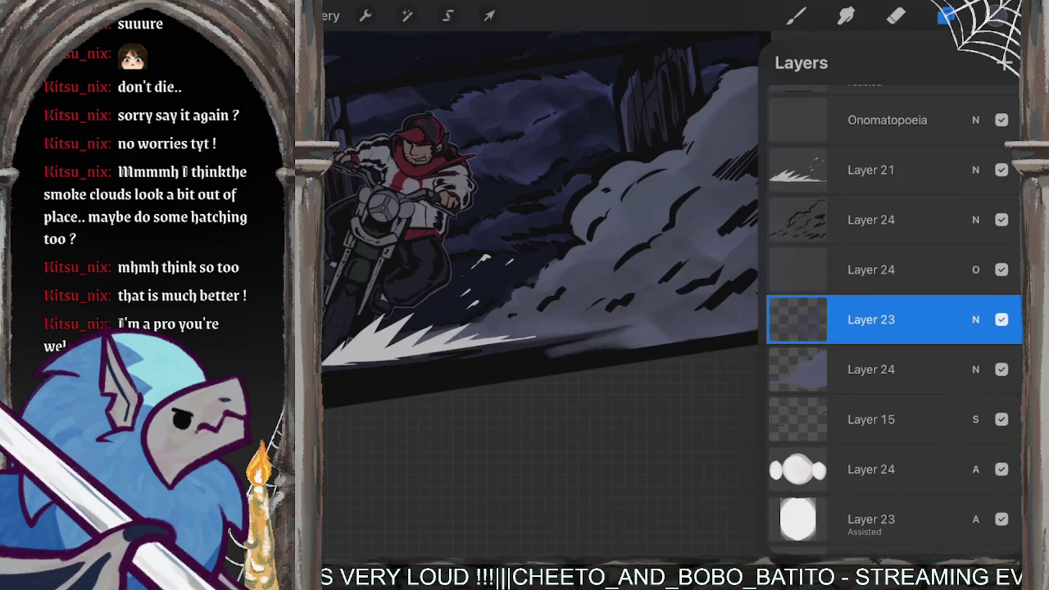
scroll(541, 230, down, 5)
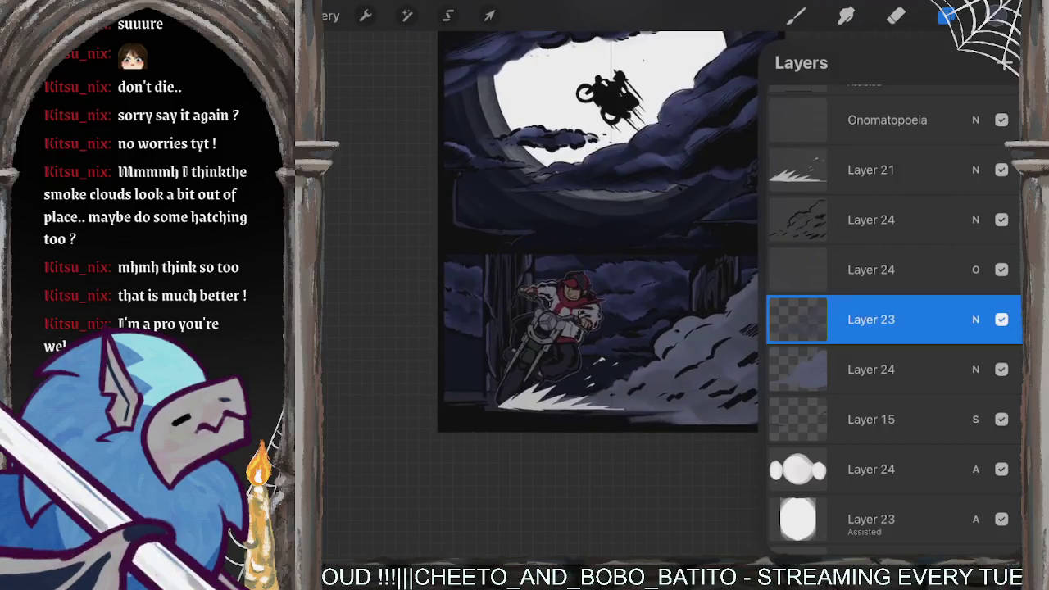
Step: Select the Assisted Layer 23, choose a Charcoals brush and set the colour to pure white
click(872, 320)
click(871, 319)
click(871, 519)
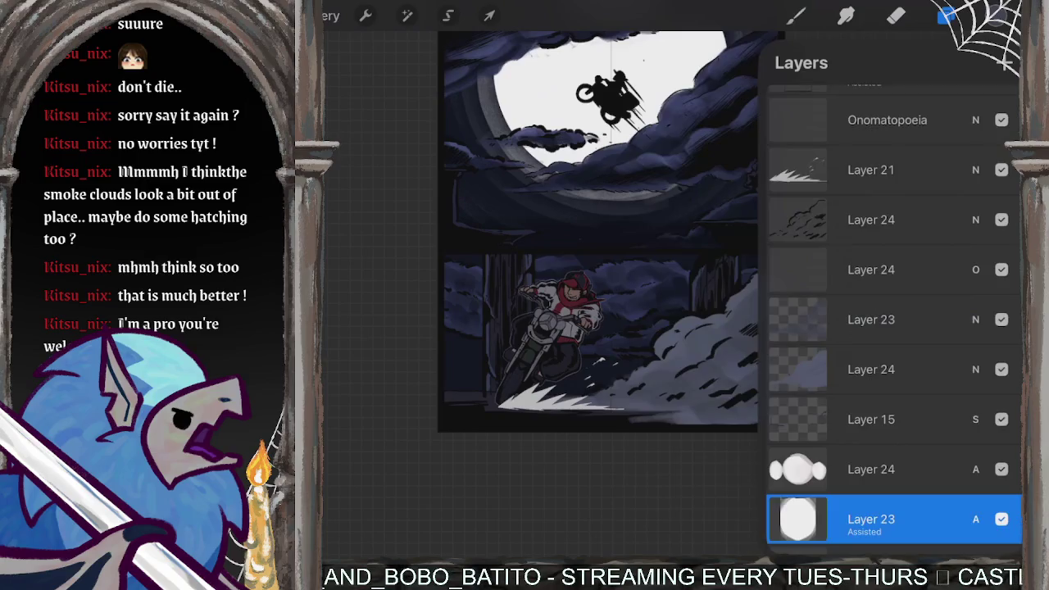
click(795, 15)
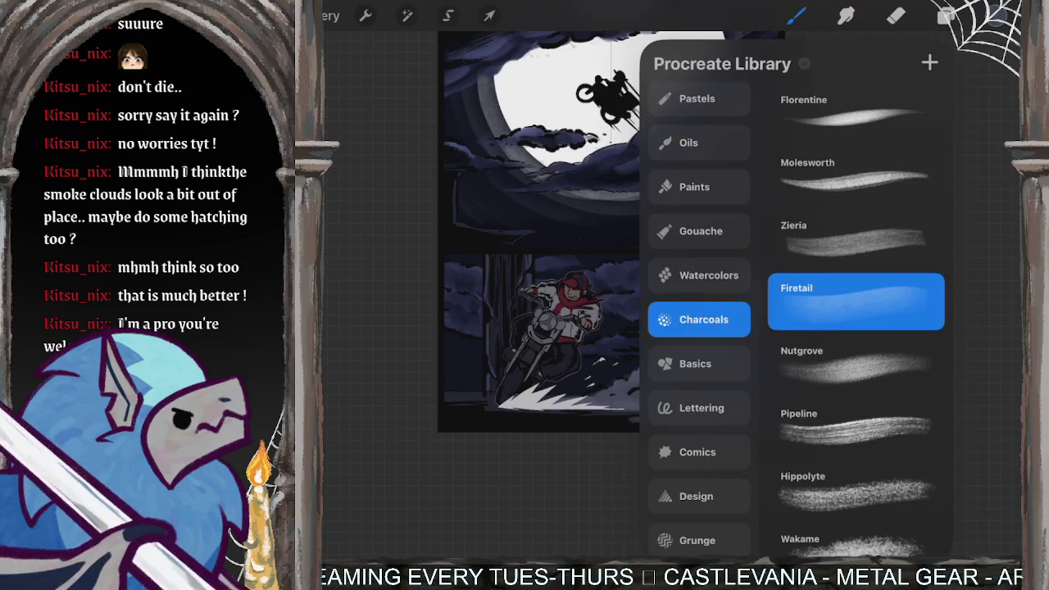
click(997, 14)
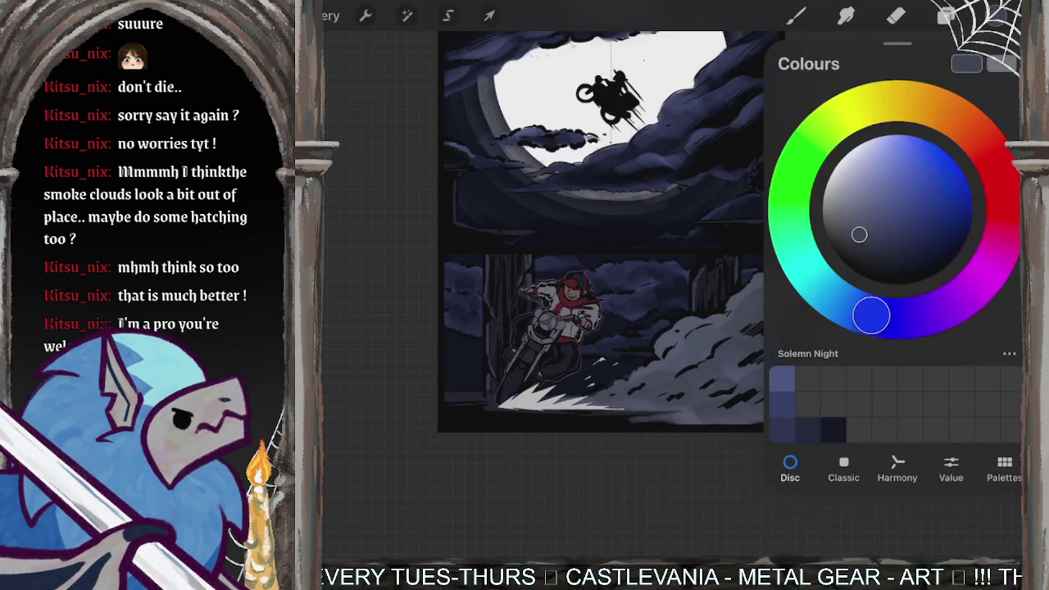
click(844, 467)
drag(827, 253, 775, 85)
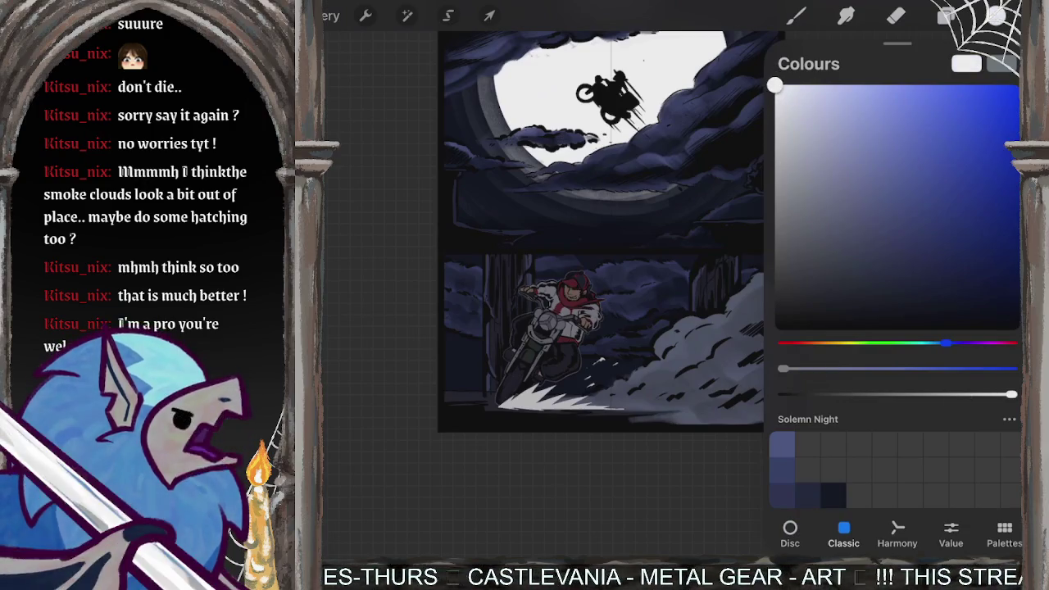
click(997, 15)
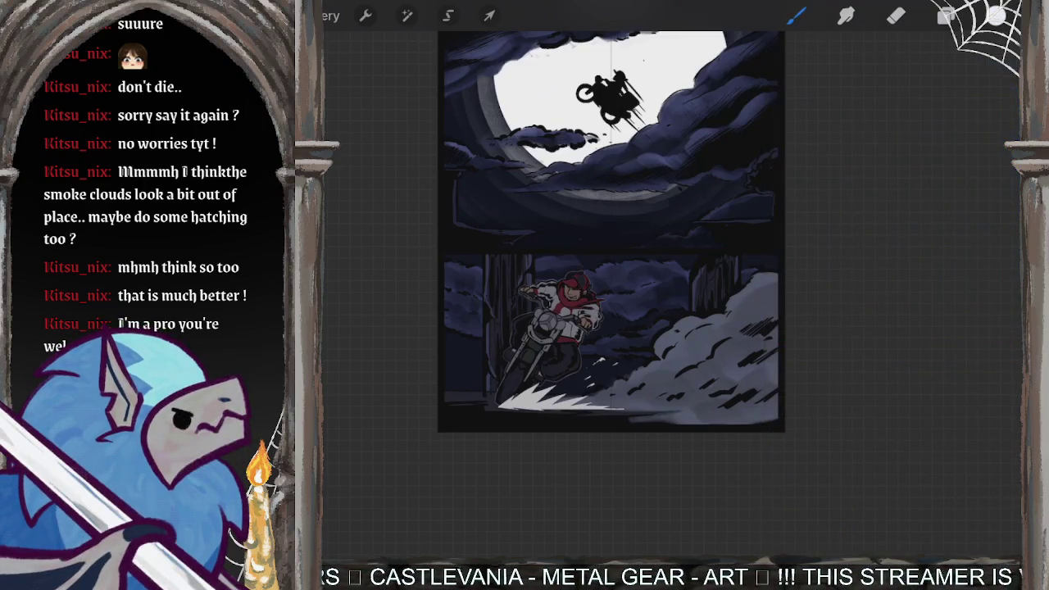
Step: Paint a soft white haze over the motorcycle
drag(492, 328, 574, 377)
drag(500, 386, 574, 328)
mouse_move(492, 361)
mouse_down()
mouse_move(586, 345)
mouse_move(480, 397)
mouse_up()
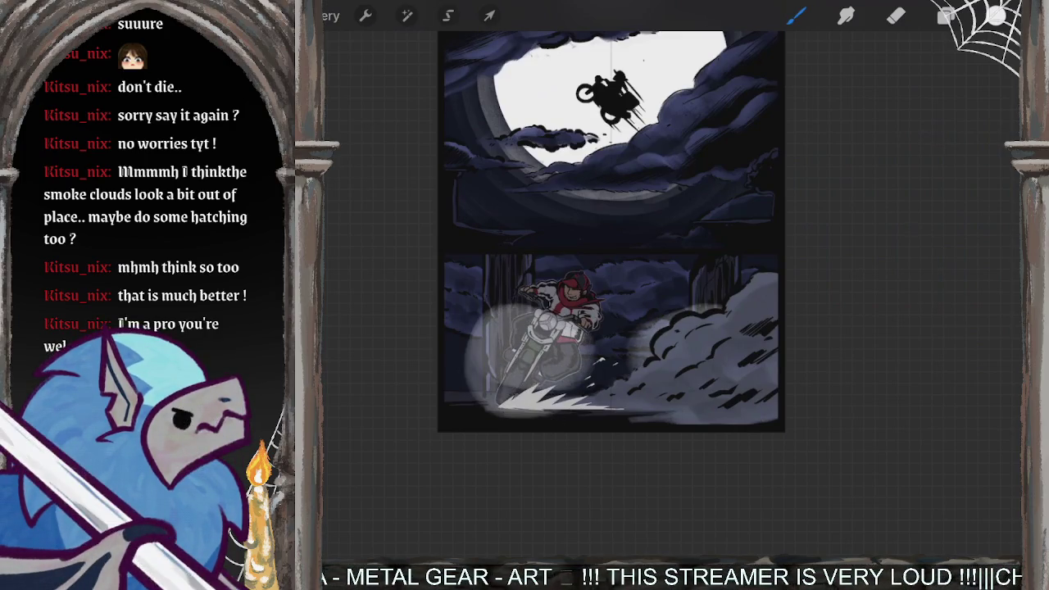
Step: Undo the white haze strokes, including a retried whitish haze stroke
scroll(574, 328, up, 5)
key(ctrl+z)
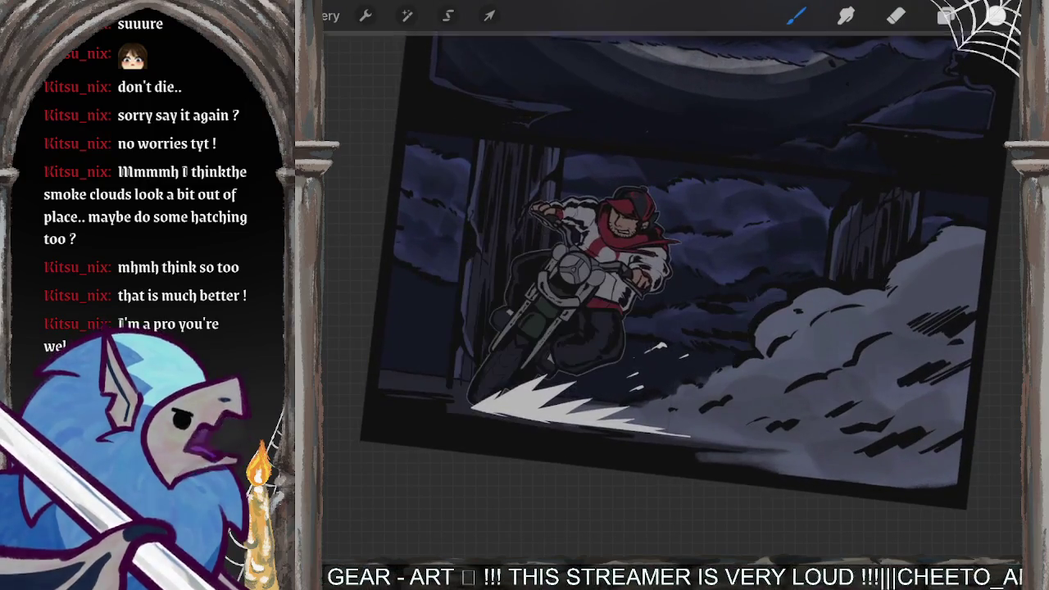
key(ctrl+z)
mouse_move(607, 212)
mouse_down()
mouse_move(492, 271)
mouse_move(656, 328)
mouse_move(467, 377)
mouse_up()
key(ctrl+z)
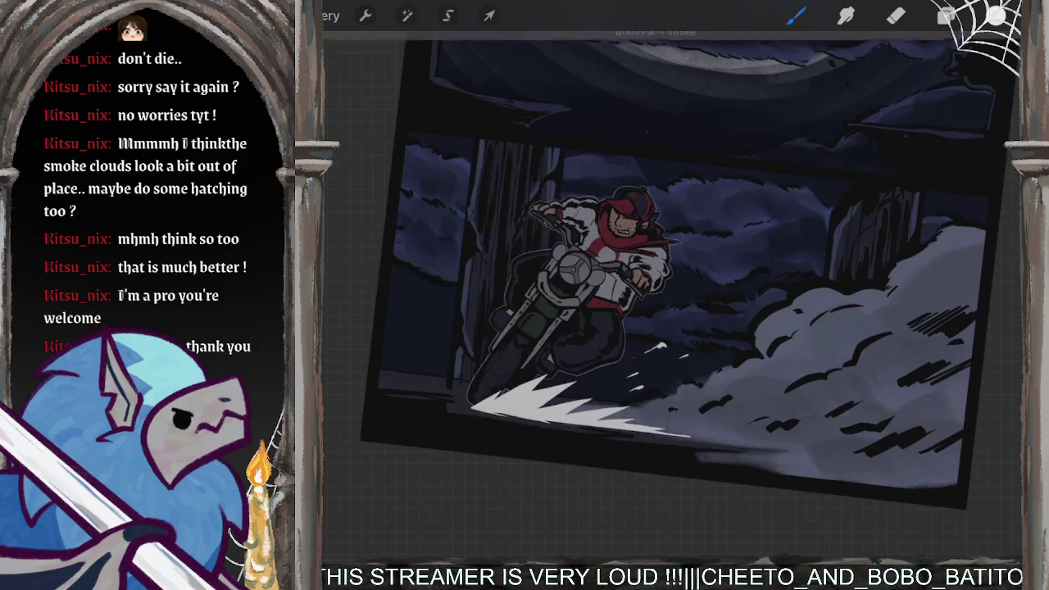
Step: Try painting a soft bright glow around the rider on Layer 23, then undo it
click(947, 16)
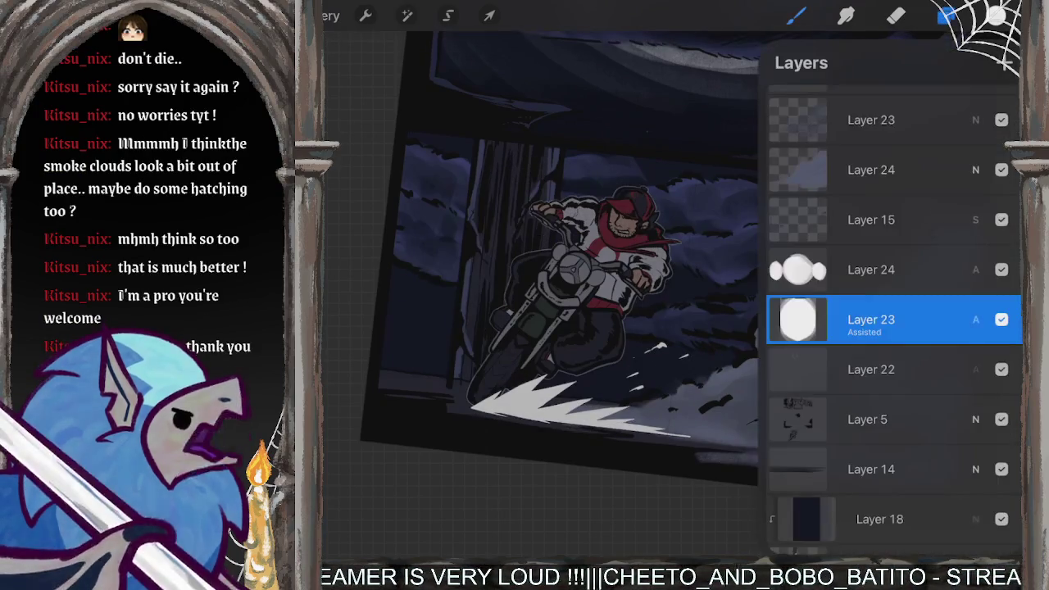
click(798, 320)
click(558, 500)
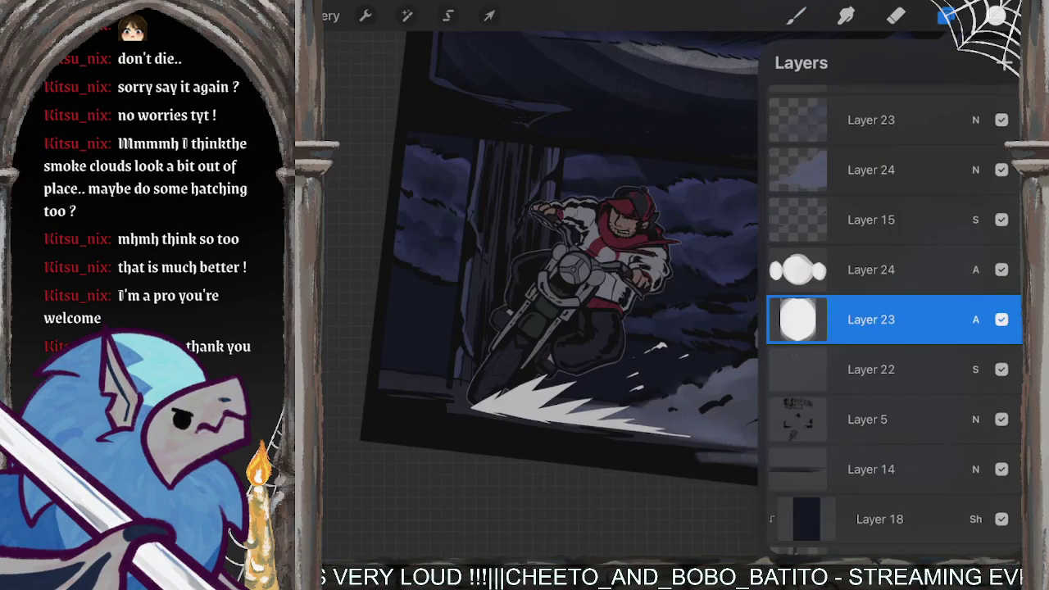
click(947, 15)
drag(525, 188, 574, 246)
mouse_move(509, 246)
mouse_down()
mouse_move(631, 360)
mouse_move(562, 245)
mouse_move(447, 328)
mouse_up()
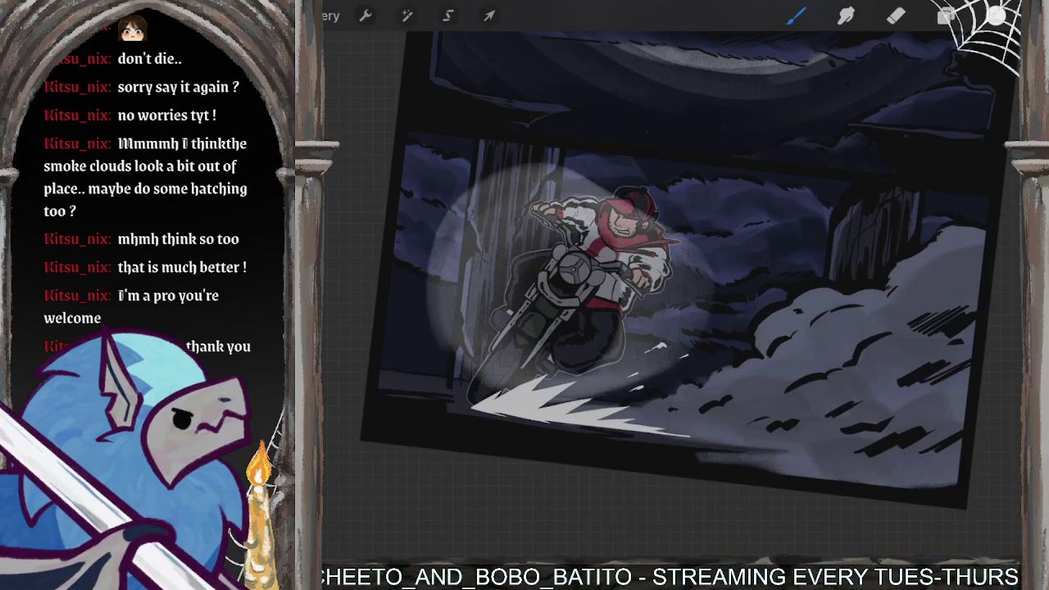
key(ctrl+z)
Step: Try a white glow with the Nutgrove charcoal brush, then undo it
click(796, 16)
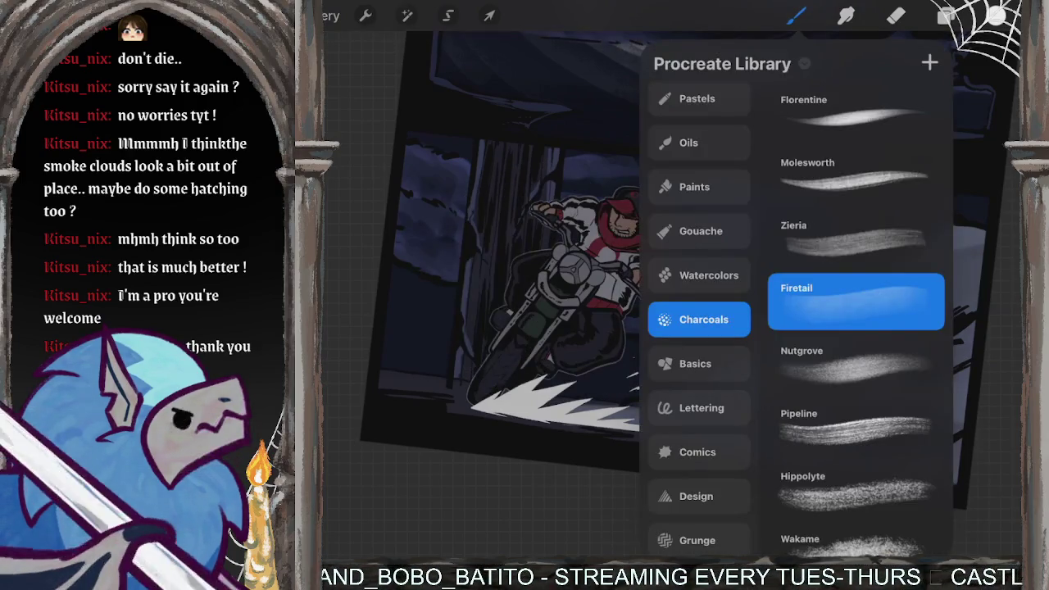
scroll(857, 328, up, 2)
click(857, 402)
click(796, 16)
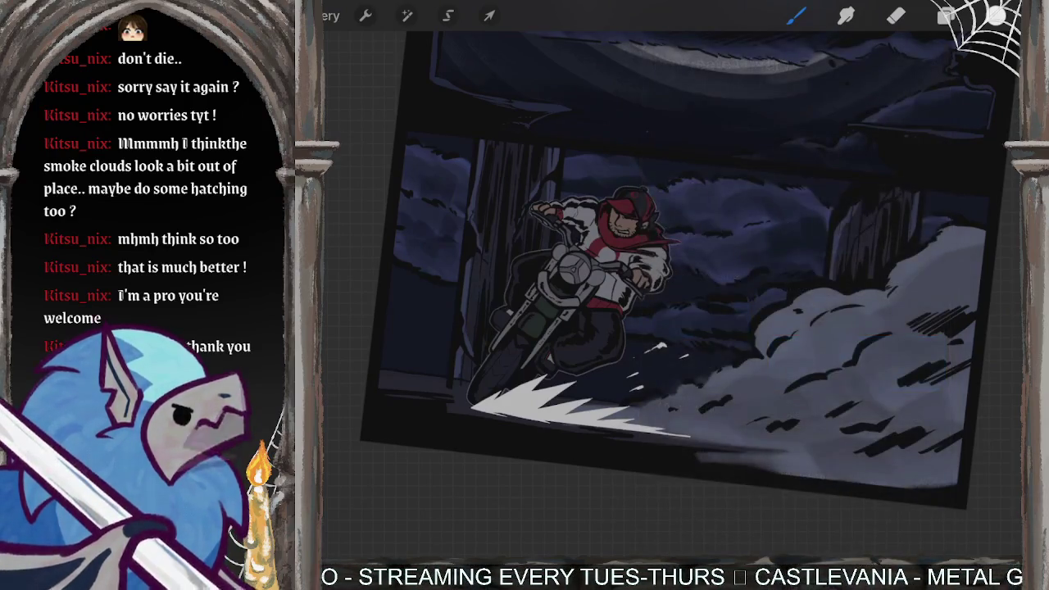
drag(611, 205, 557, 344)
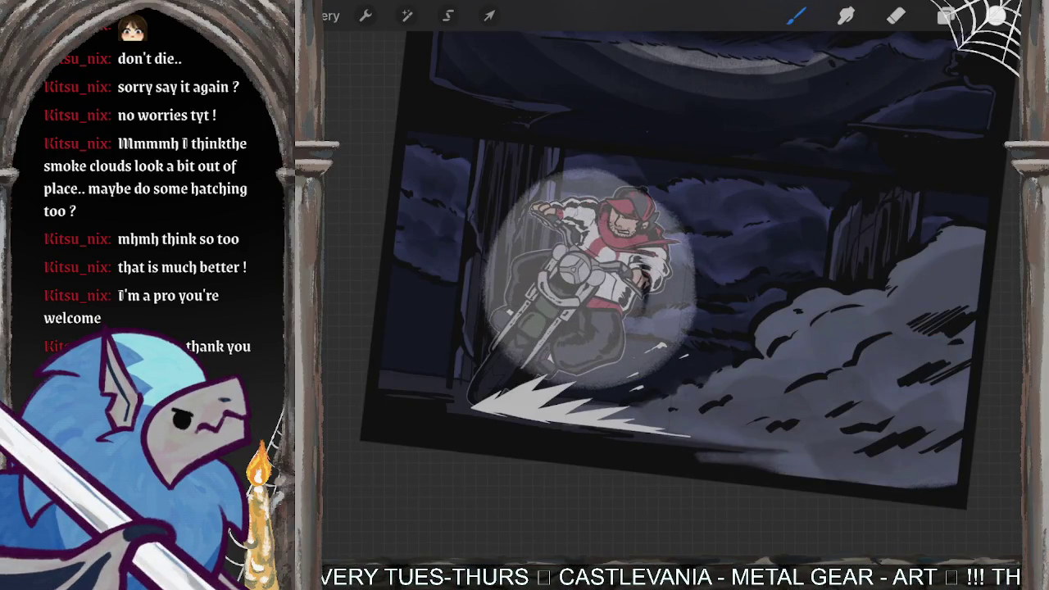
key(ctrl+z)
Step: Switch to the Florentine charcoal brush
click(796, 15)
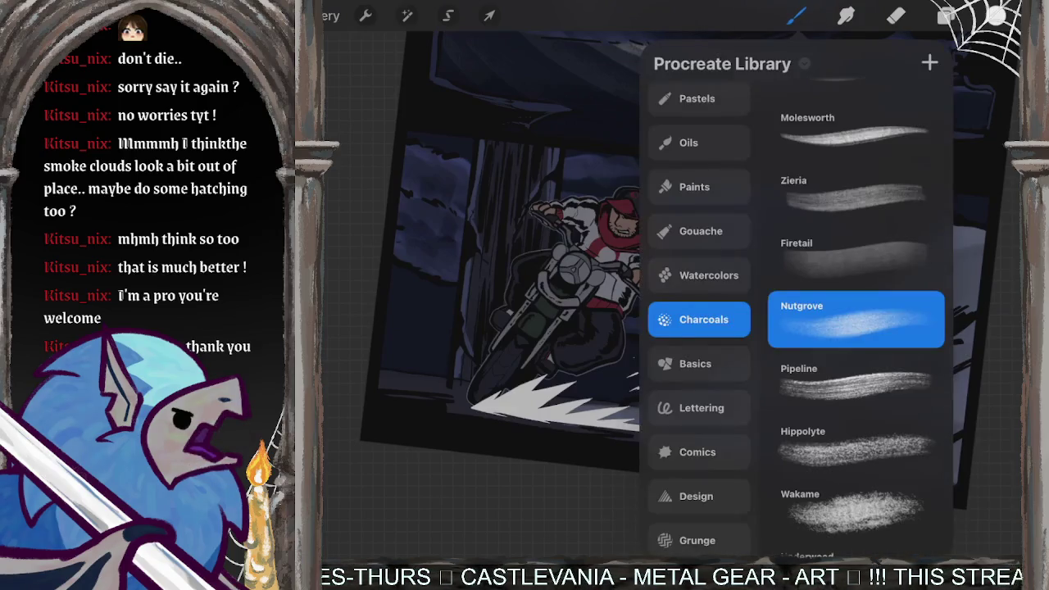
scroll(857, 328, up, 1)
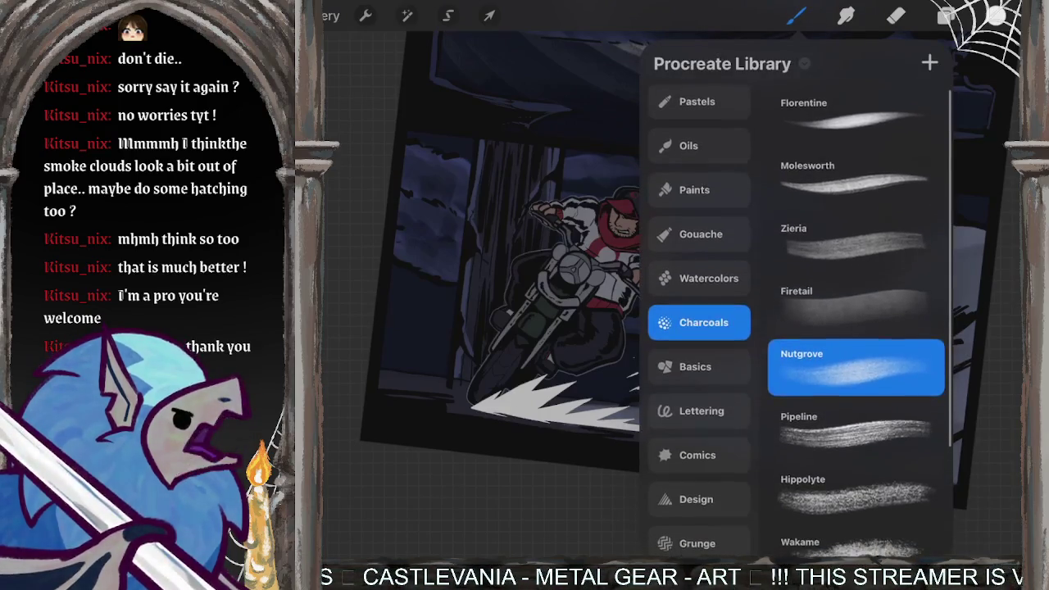
click(853, 114)
click(796, 16)
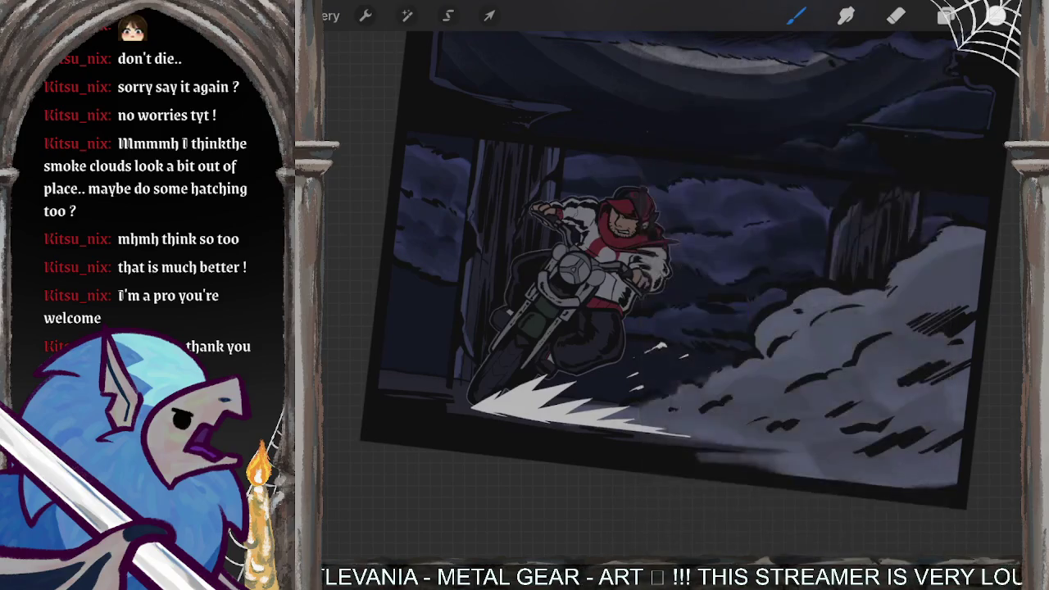
Step: Draw a clean QuickShape circle around the rider and fill it with soft white light
drag(606, 177, 668, 225)
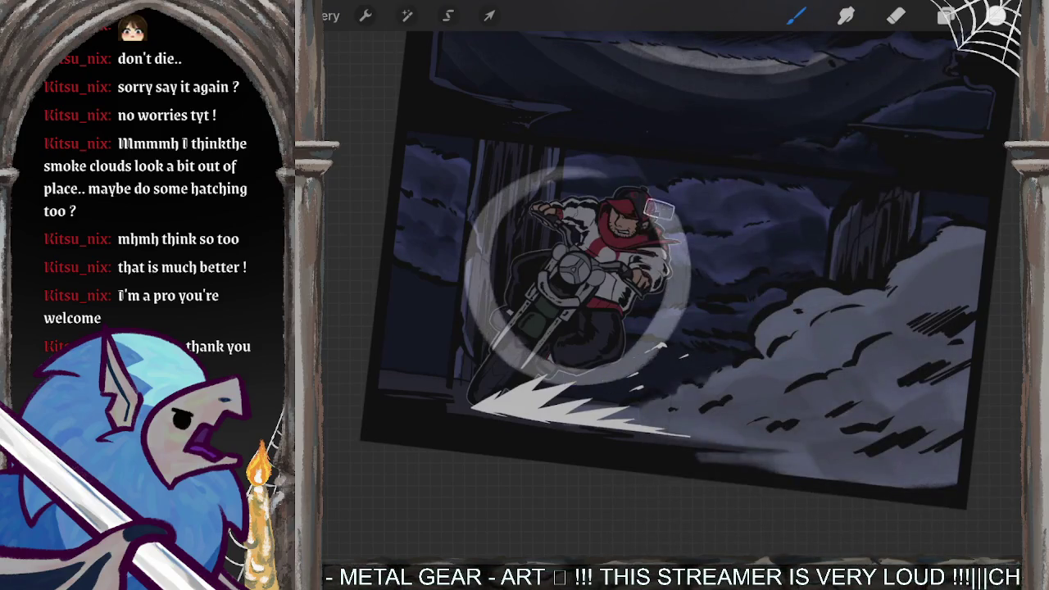
mouse_move(516, 185)
mouse_down()
mouse_move(574, 344)
mouse_move(639, 213)
mouse_move(525, 328)
mouse_move(590, 246)
mouse_move(590, 196)
mouse_up()
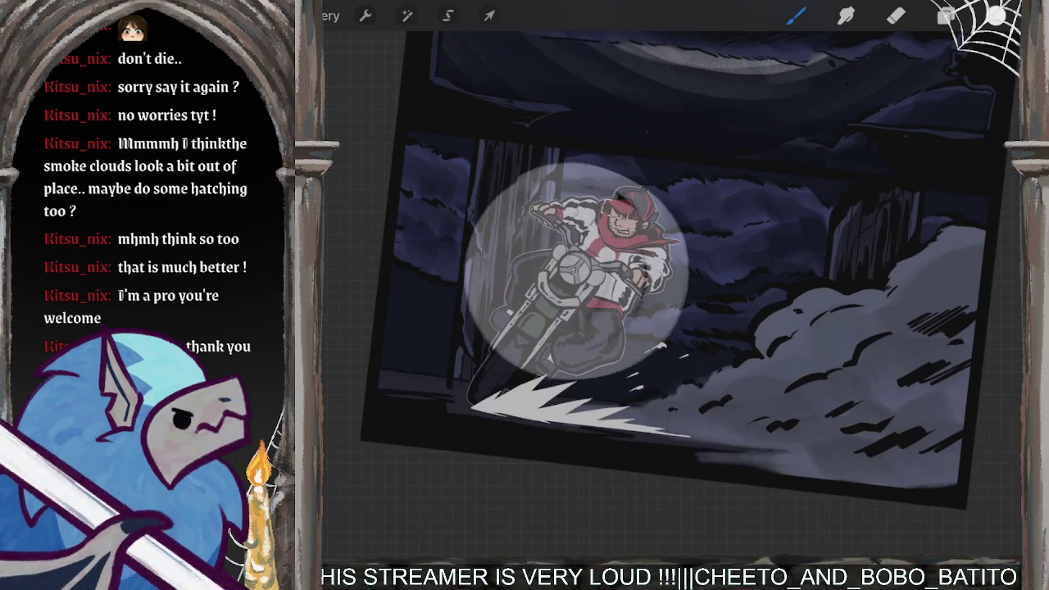
drag(590, 328, 589, 353)
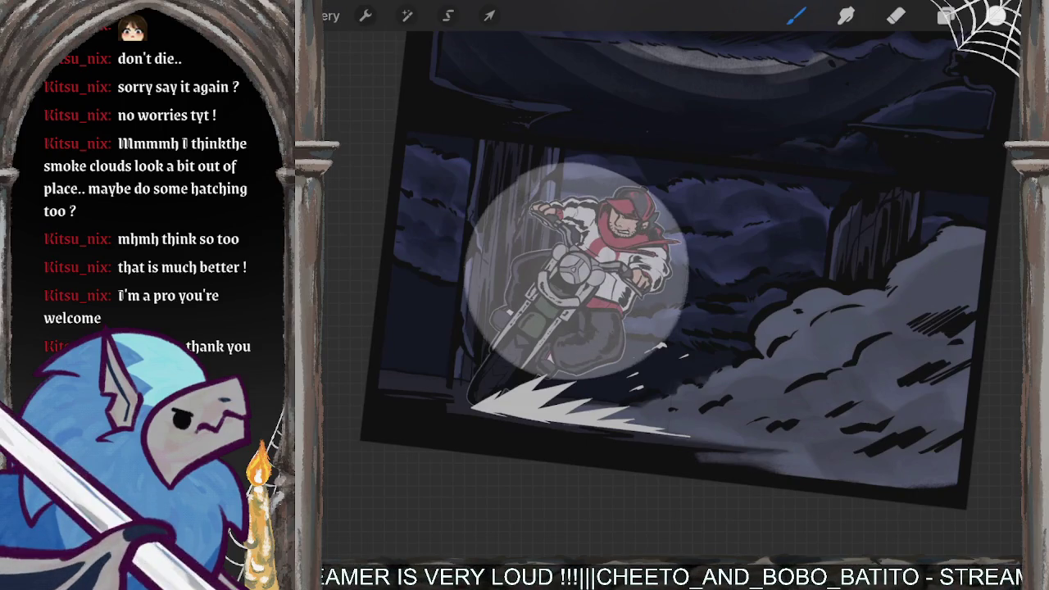
click(947, 15)
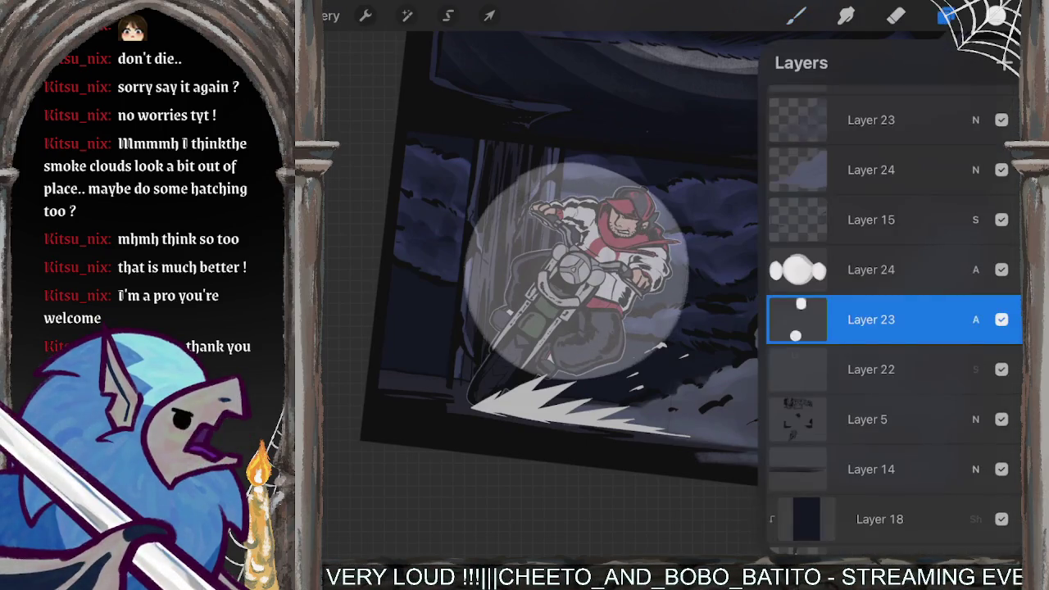
click(947, 15)
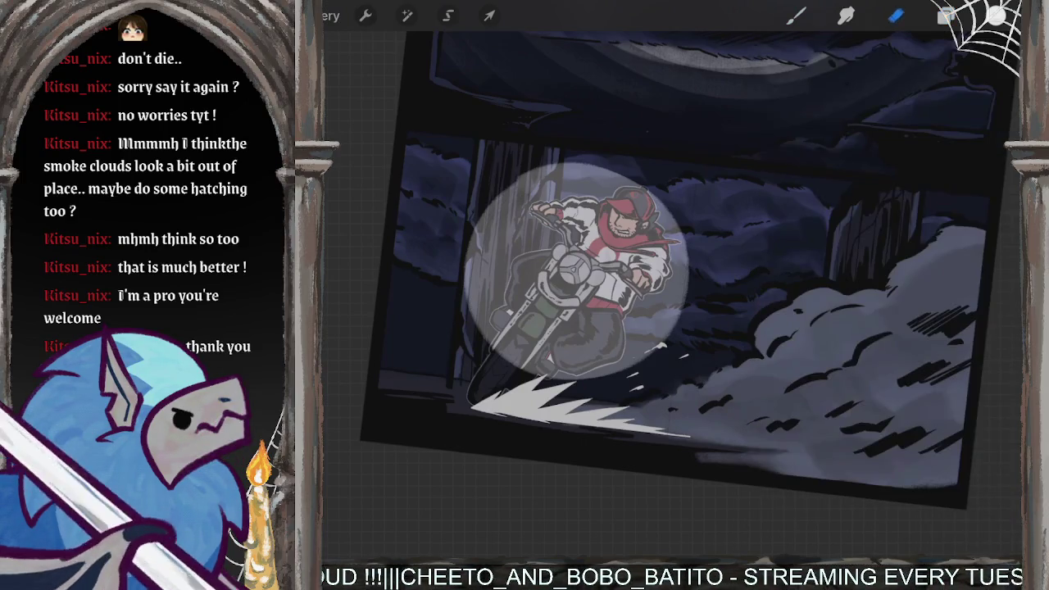
Step: Choose the Firetail charcoal brush and select the Layer 24 glow layer
click(896, 15)
click(933, 302)
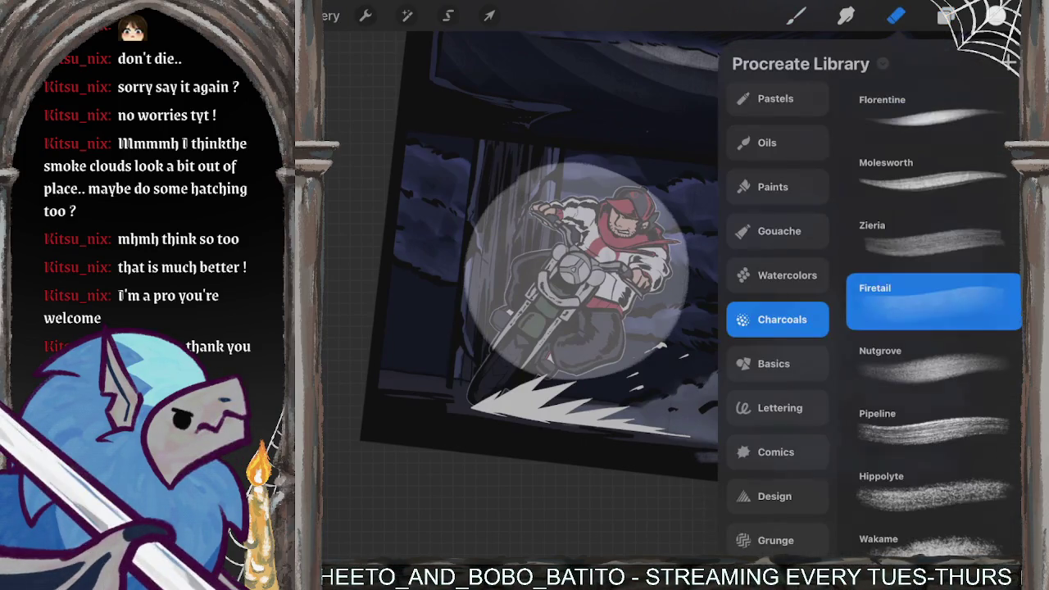
click(481, 217)
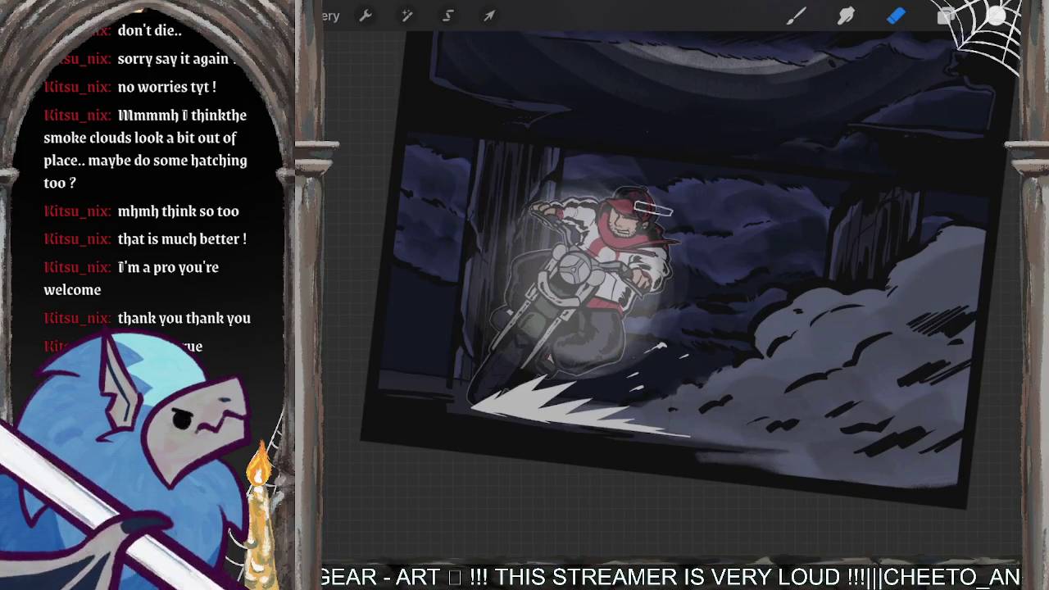
click(897, 15)
click(947, 15)
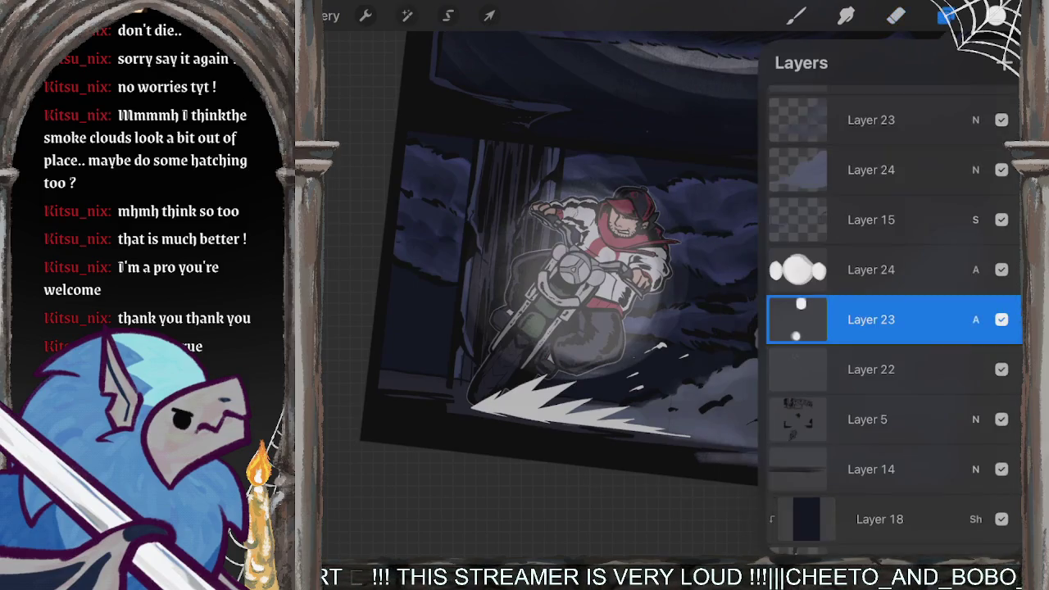
click(871, 269)
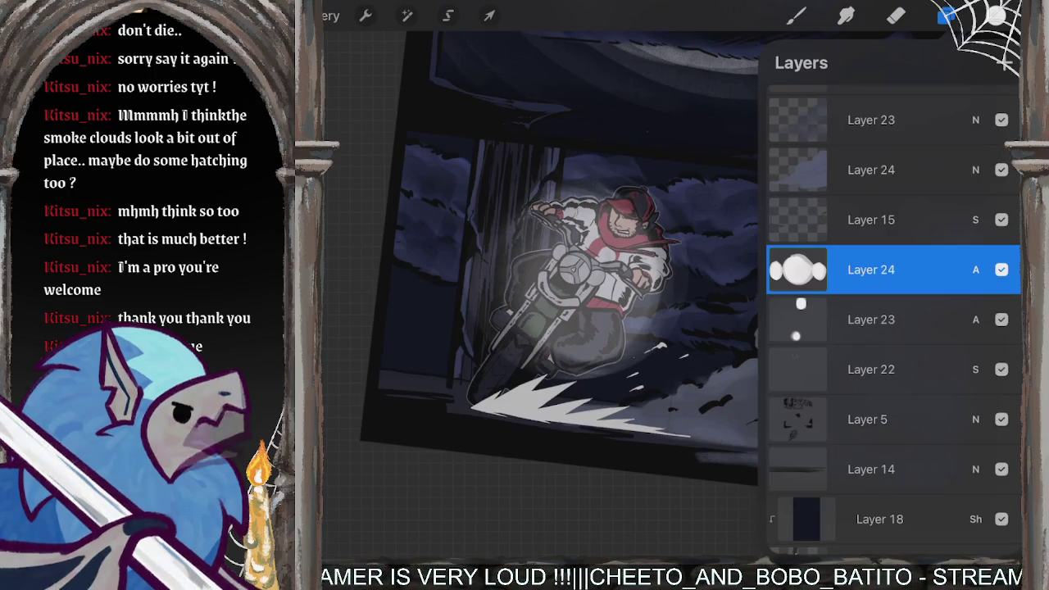
click(796, 14)
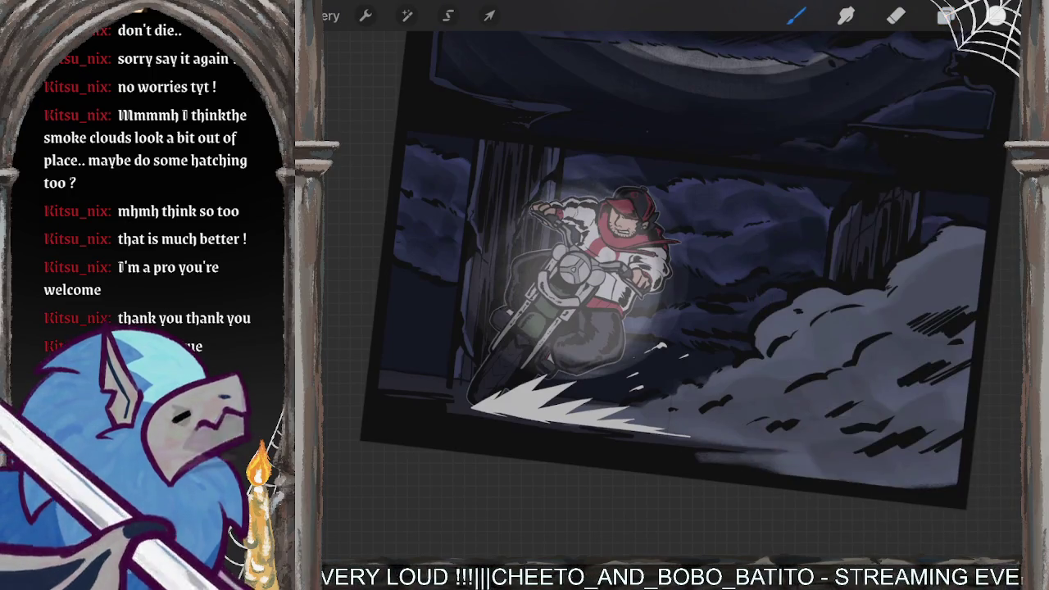
Step: Switch to a soft Basics brush and undo the last glow stroke
click(796, 15)
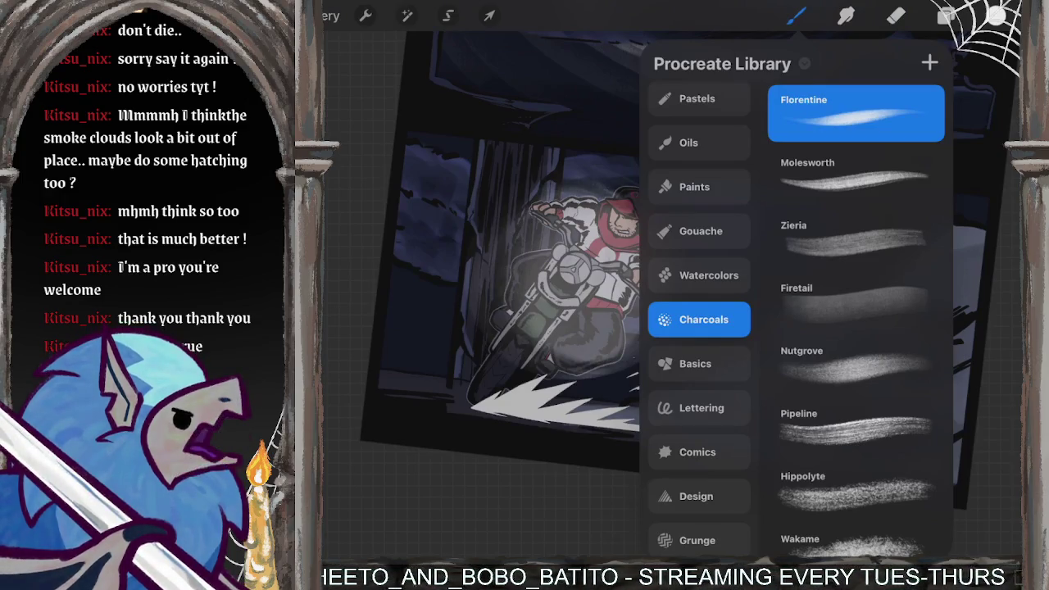
click(699, 363)
click(492, 492)
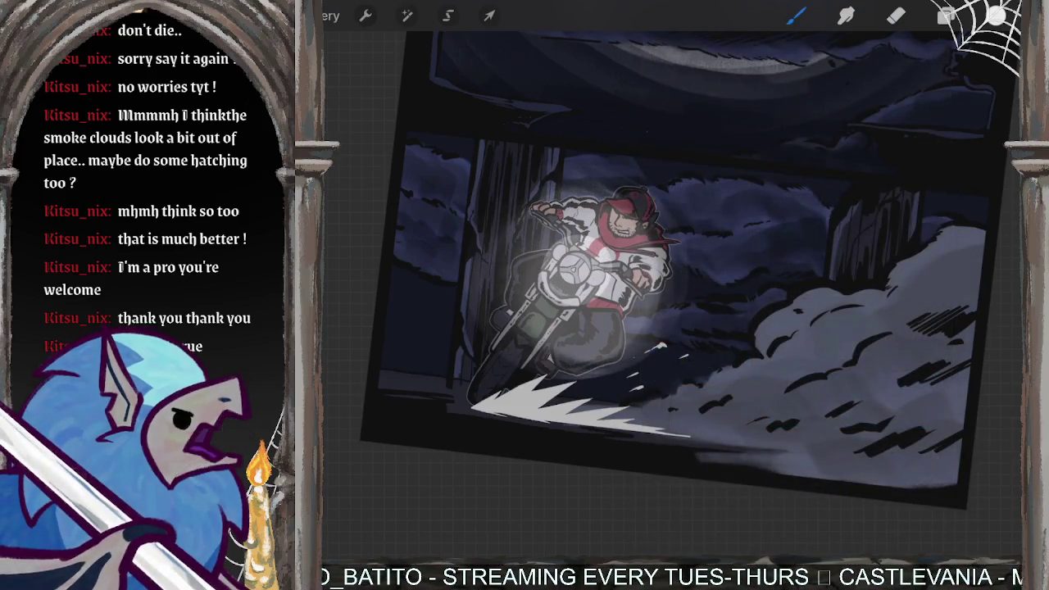
key(ctrl+z)
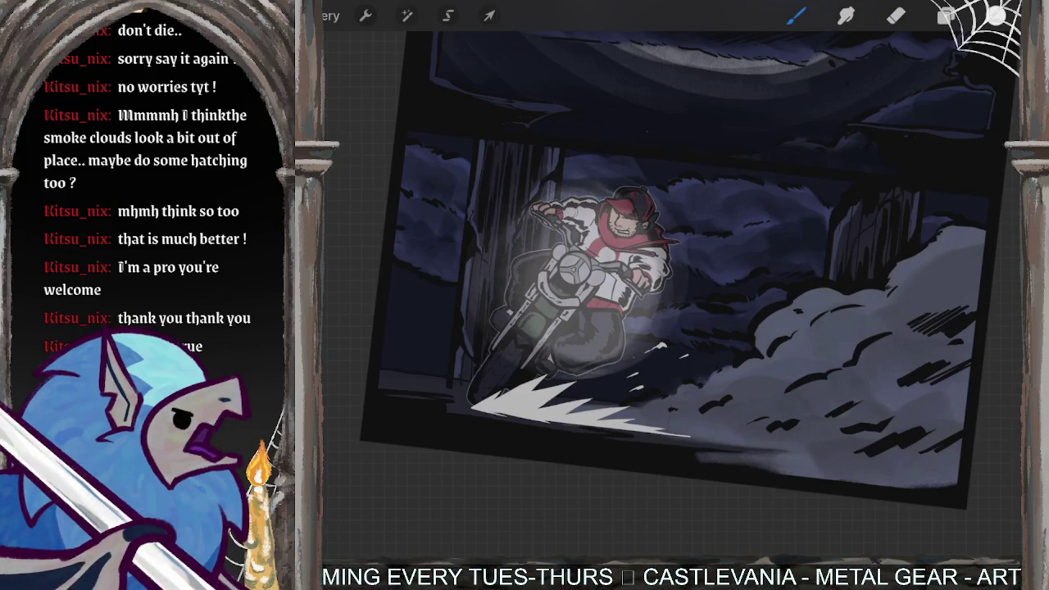
scroll(672, 296, up, 5)
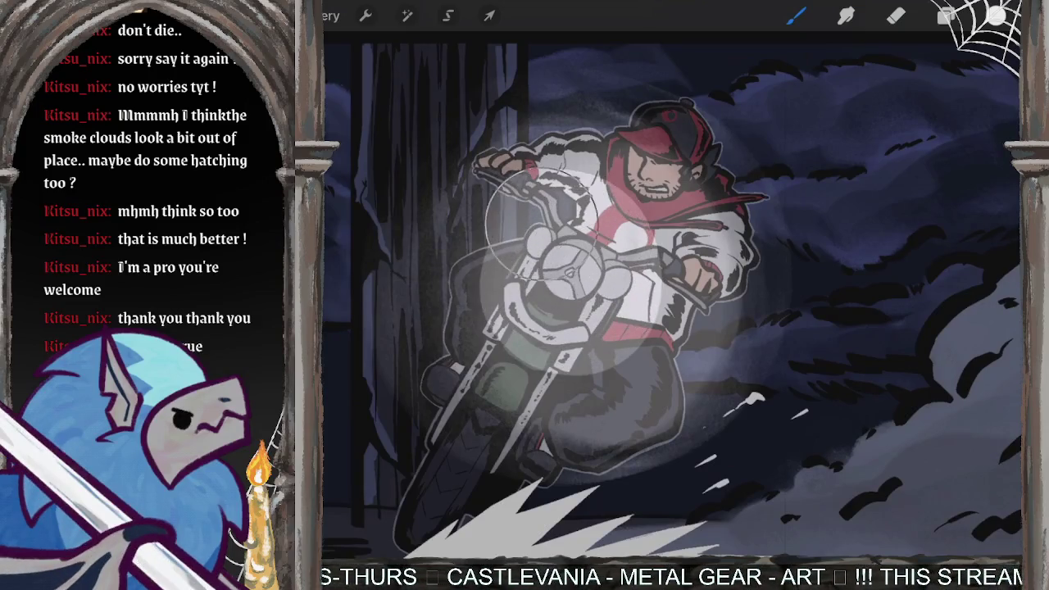
Step: Airbrush brighter white glow over the headlight, the rider's chest and hoodie
drag(541, 246, 632, 259)
drag(492, 189, 607, 246)
drag(557, 205, 623, 271)
scroll(673, 295, down, 5)
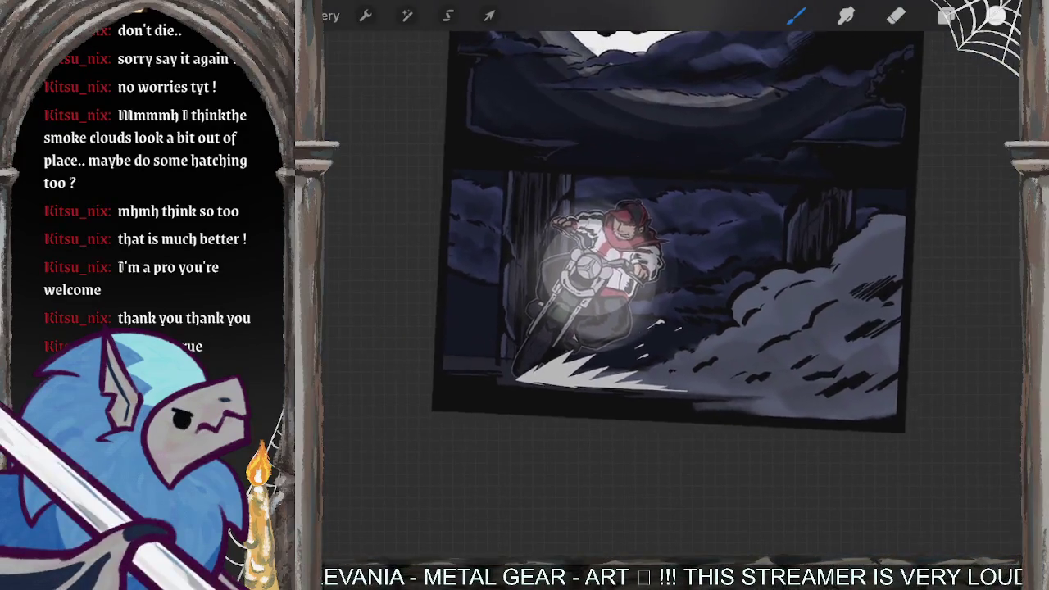
scroll(672, 205, down, 3)
scroll(660, 201, down, 2)
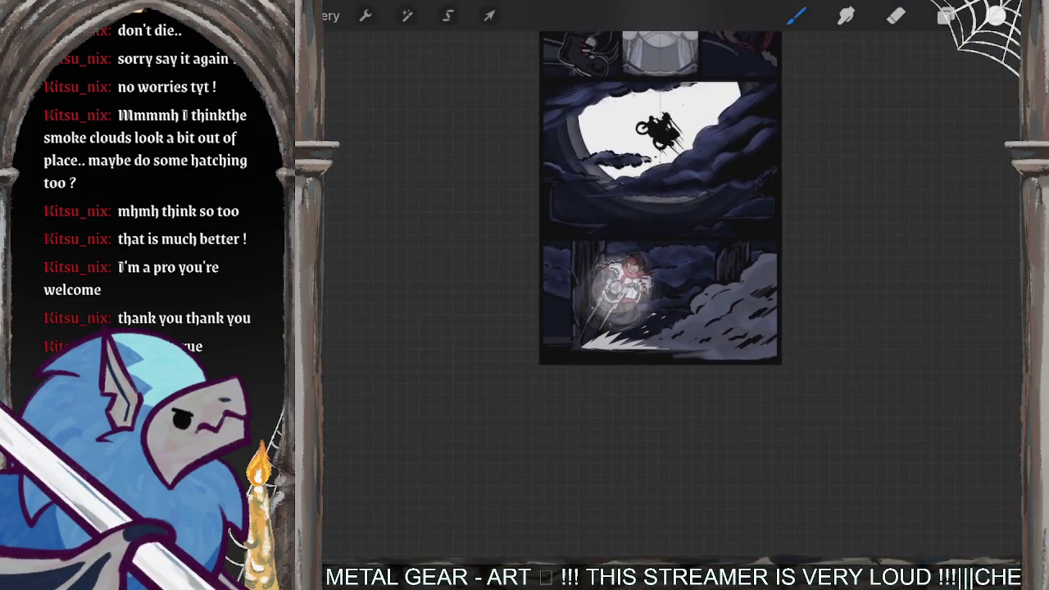
click(947, 15)
Step: Add a new empty layer above Layer 21
scroll(894, 320, up, 3)
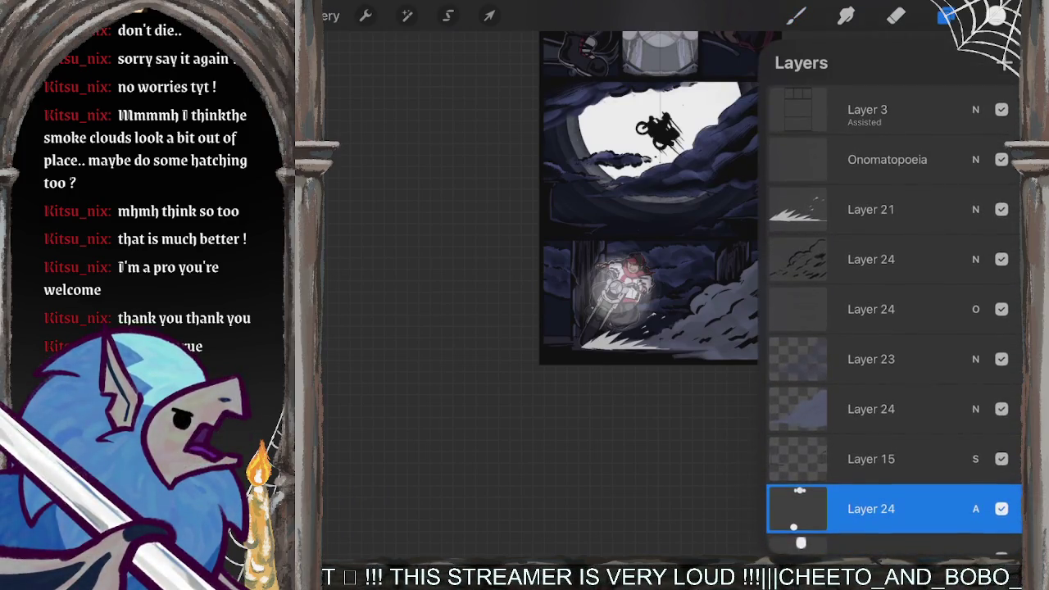
click(872, 209)
click(1006, 62)
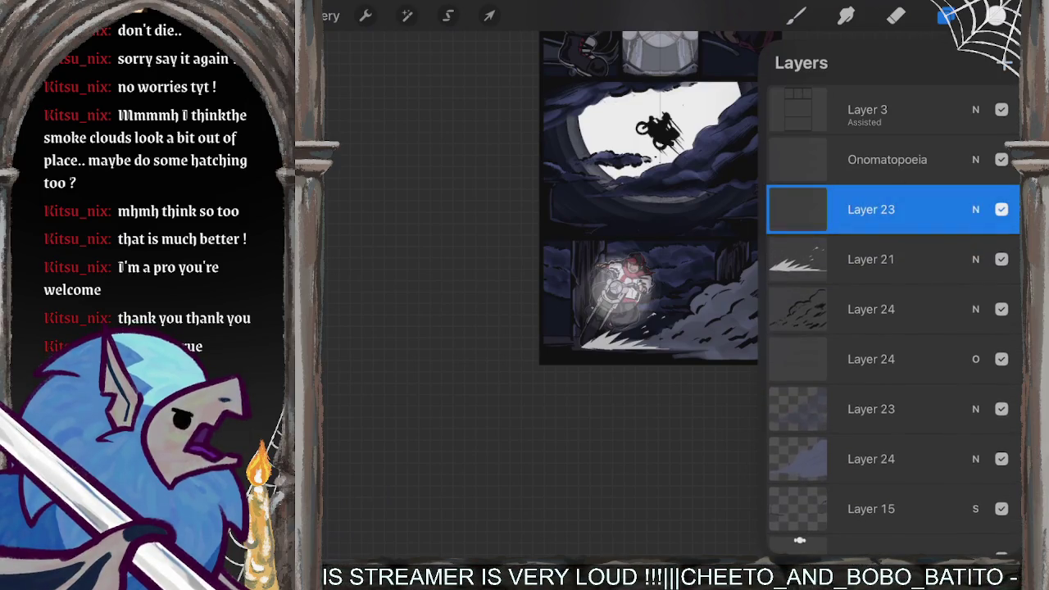
click(795, 15)
Step: Test a white dab on the headlight, then remove it
scroll(648, 299, up, 5)
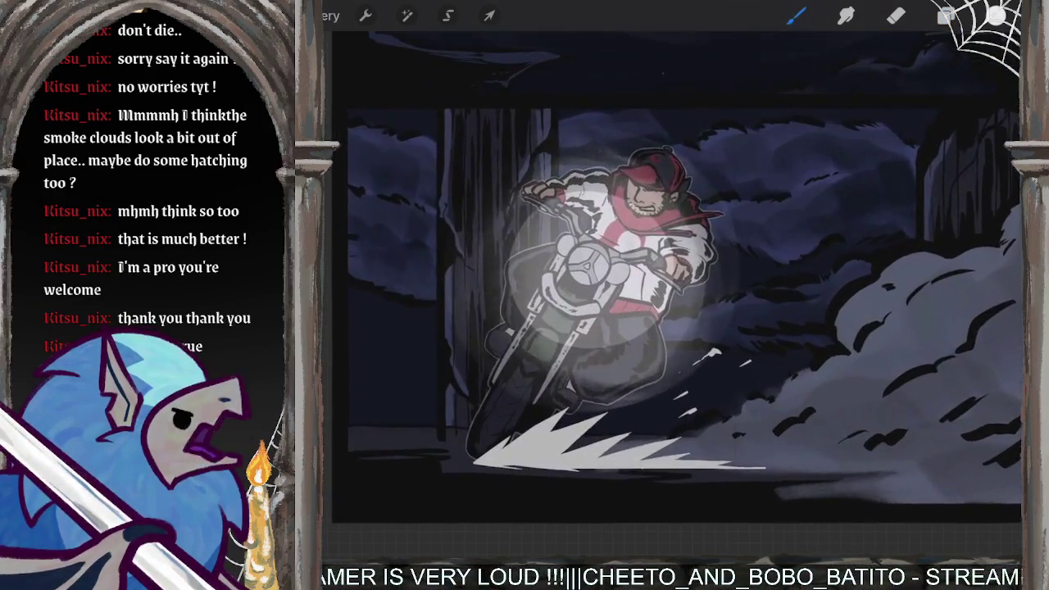
click(589, 273)
key(ctrl+z)
key(ctrl+shift+z)
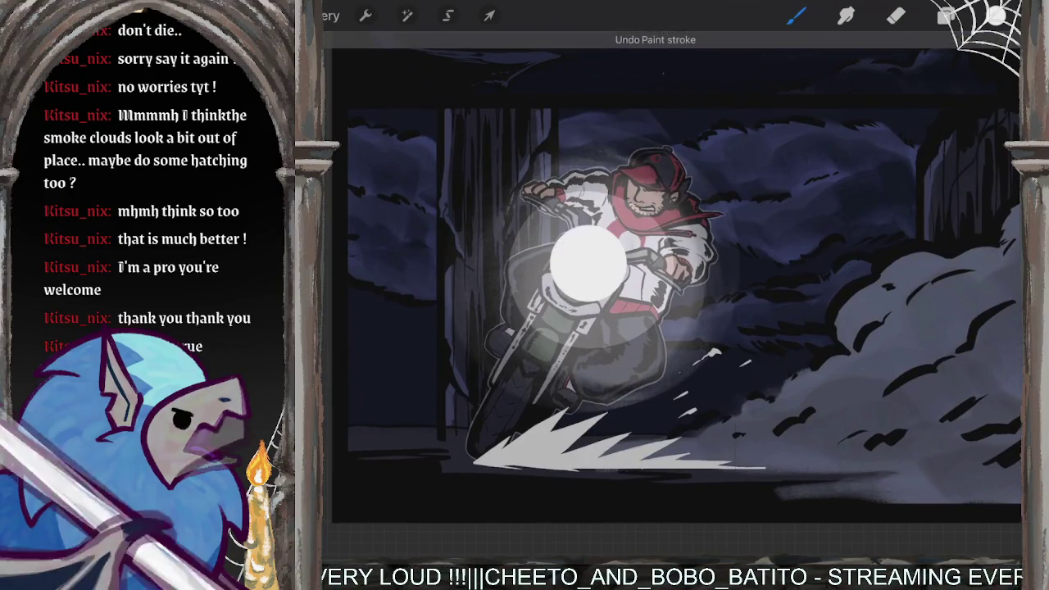
key(ctrl+z)
scroll(648, 299, up, 2)
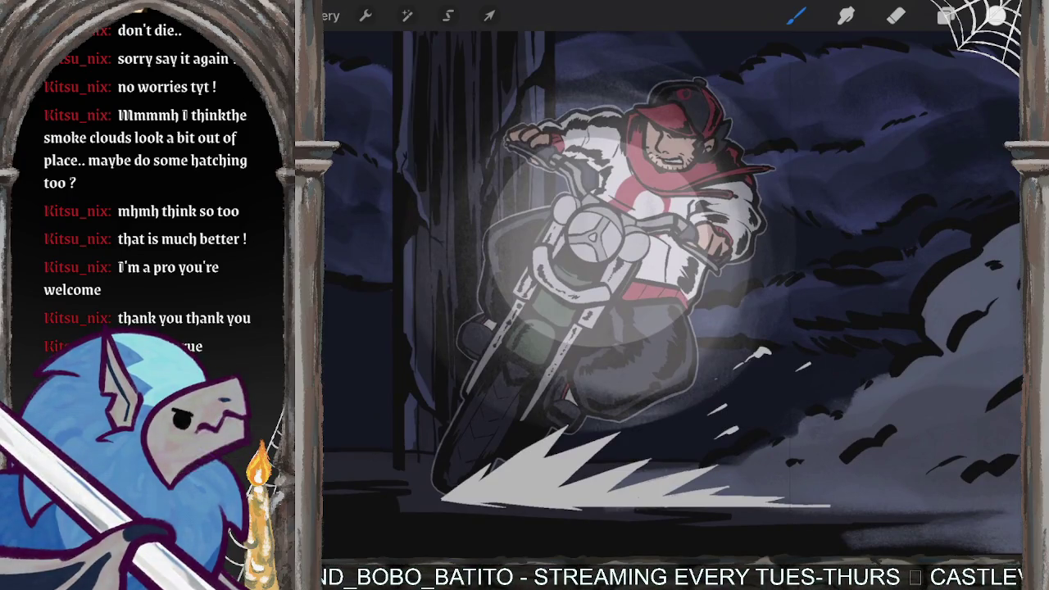
Step: Switch to the Pens brush set's Alpine brush for the thin ring
click(795, 14)
scroll(699, 328, up, 5)
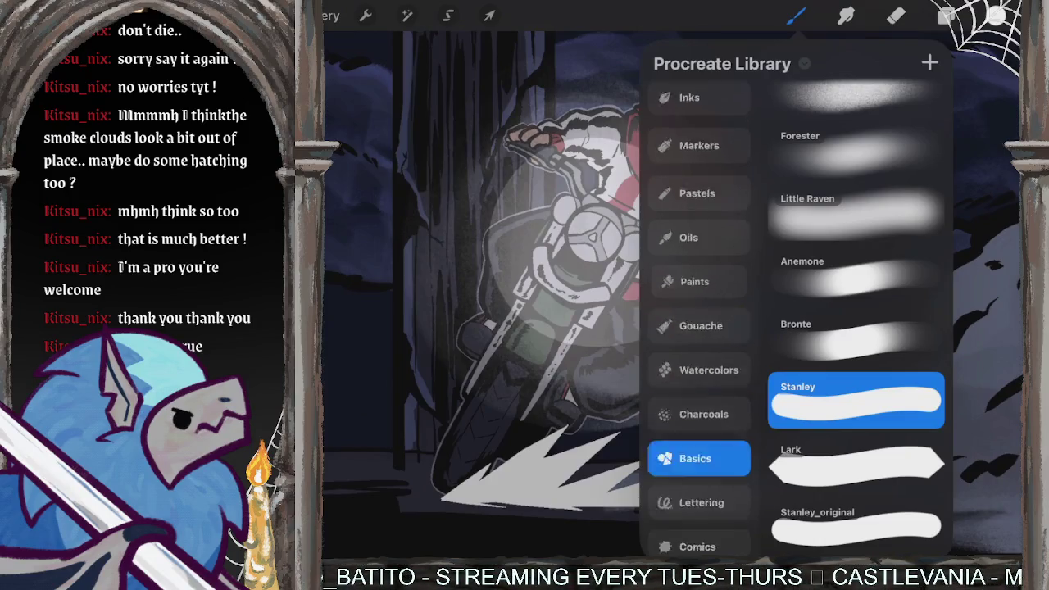
click(699, 141)
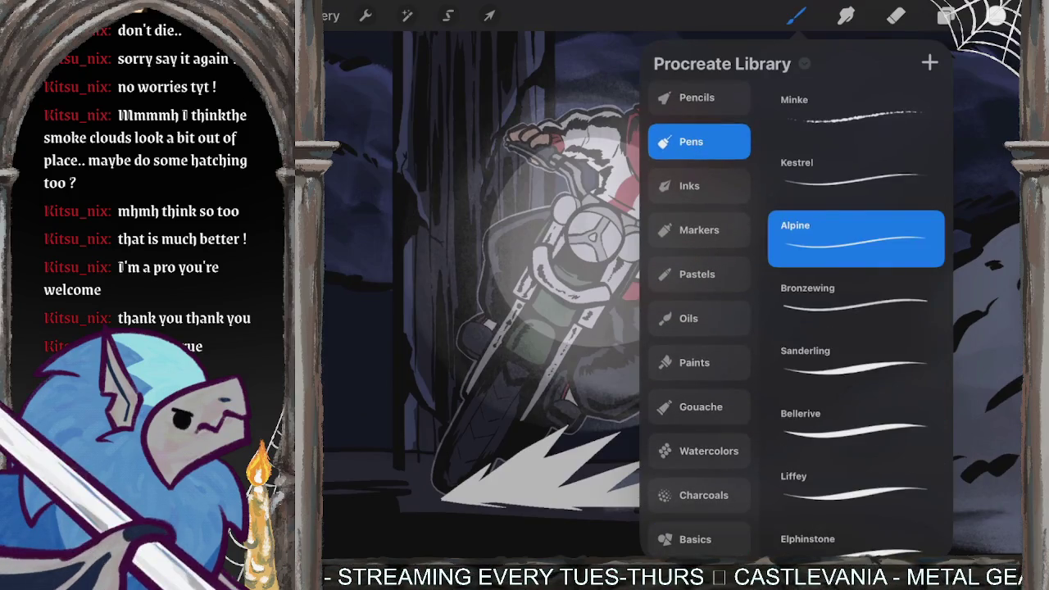
scroll(656, 287, up, 5)
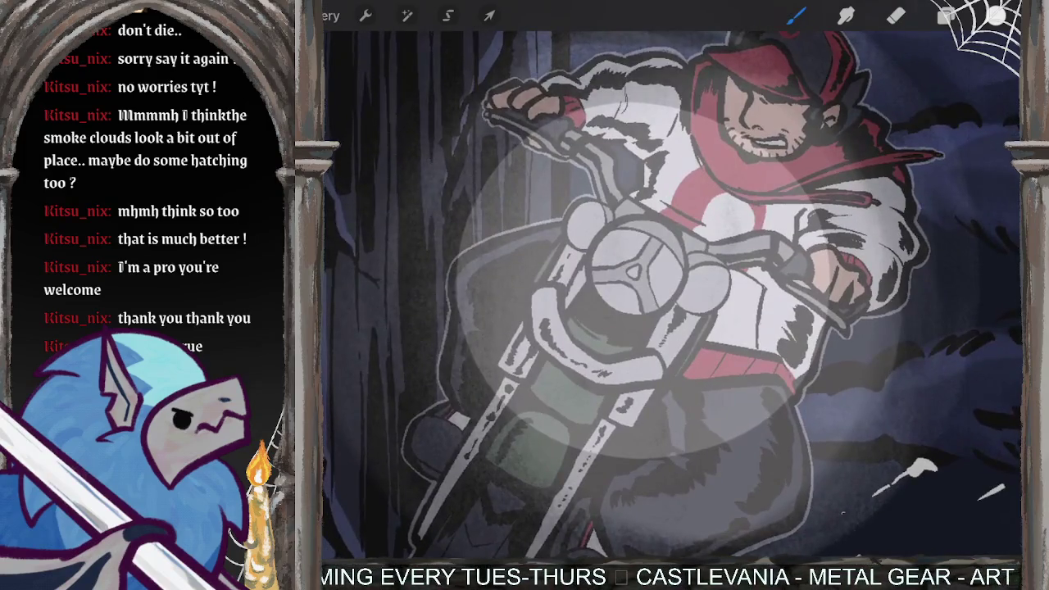
scroll(648, 270, up, 2)
scroll(648, 271, up, 2)
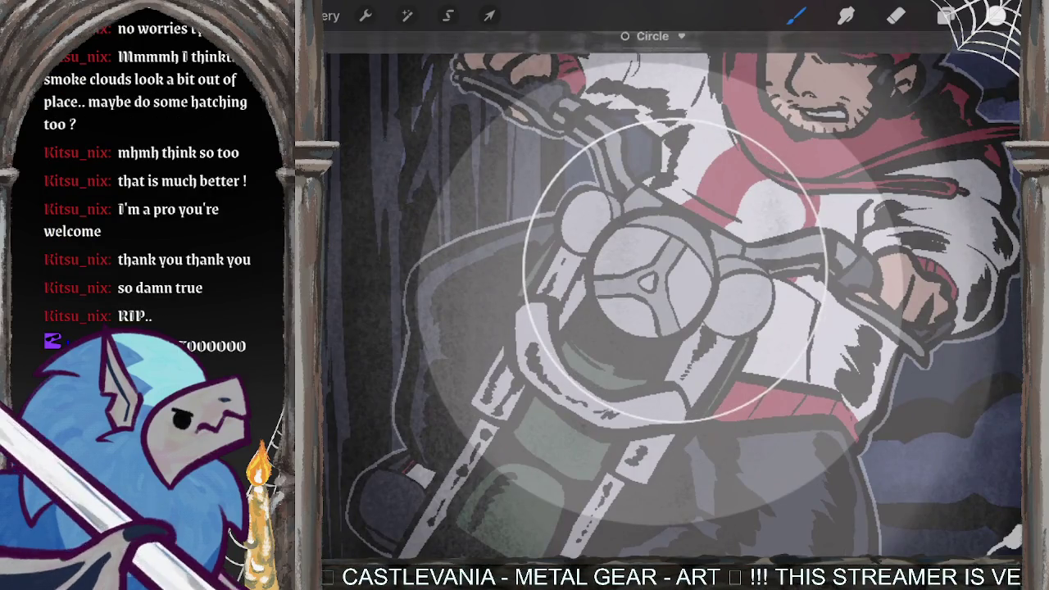
click(489, 16)
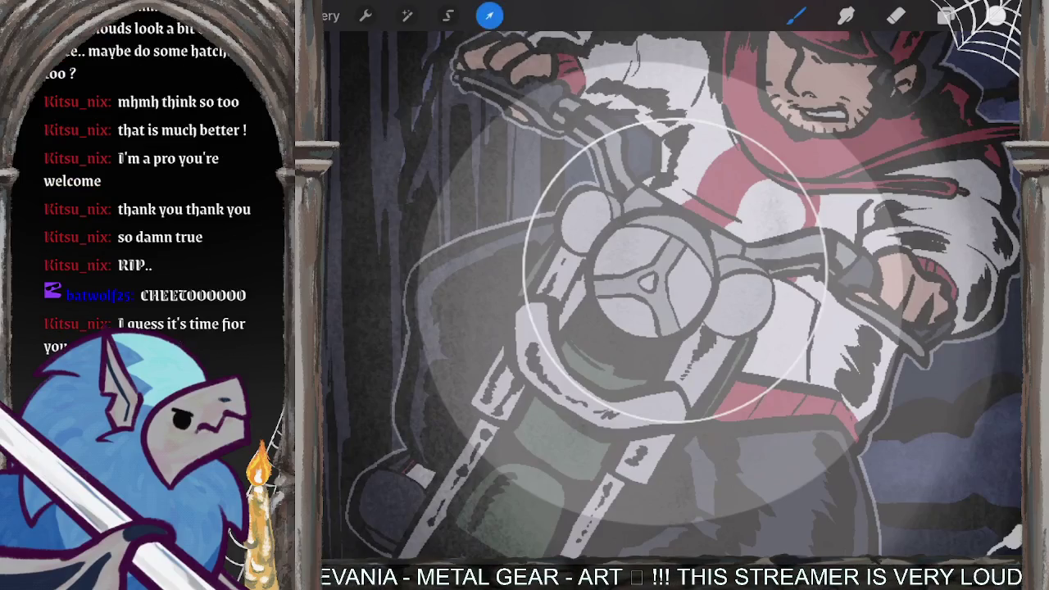
Step: Move the thin white ring over the headlight and commit its position
mouse_move(672, 271)
mouse_down()
mouse_move(620, 279)
mouse_move(637, 279)
mouse_up()
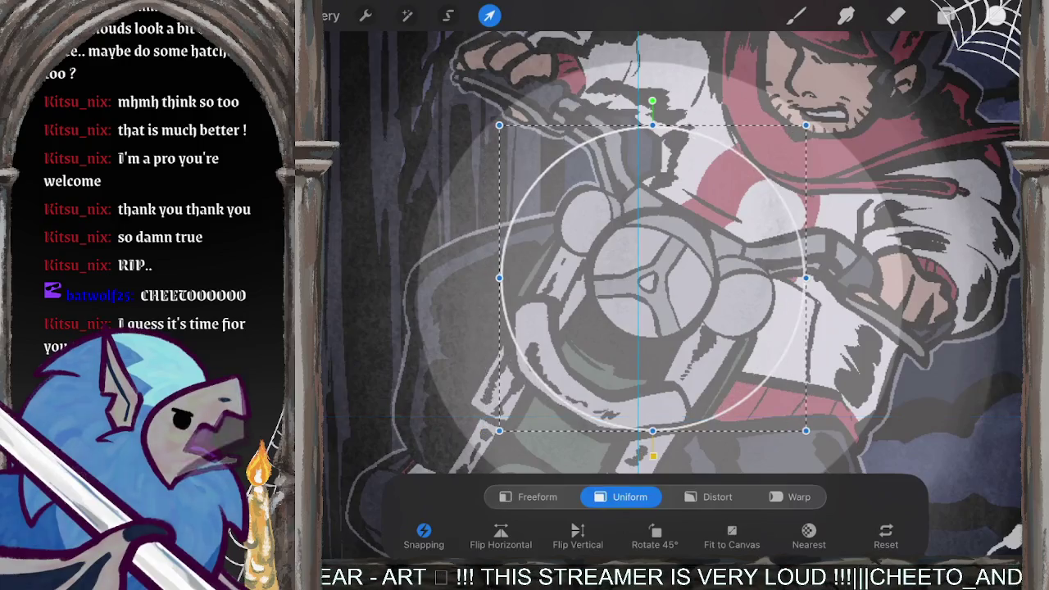
drag(638, 279, 652, 283)
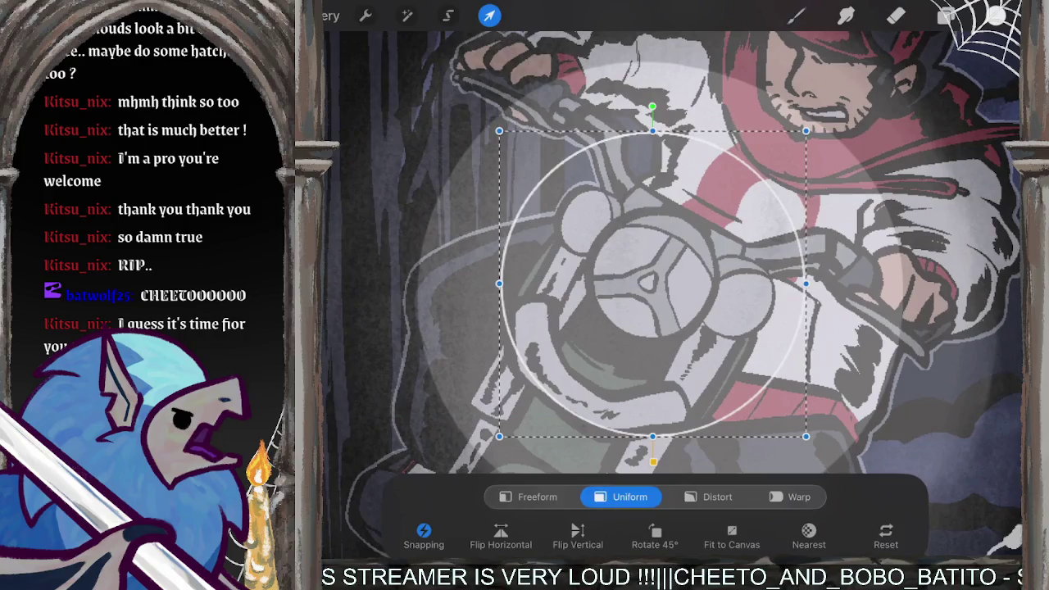
key(b)
Step: Zoom in and out to inspect the ring around the headlight
scroll(673, 279, down, 5)
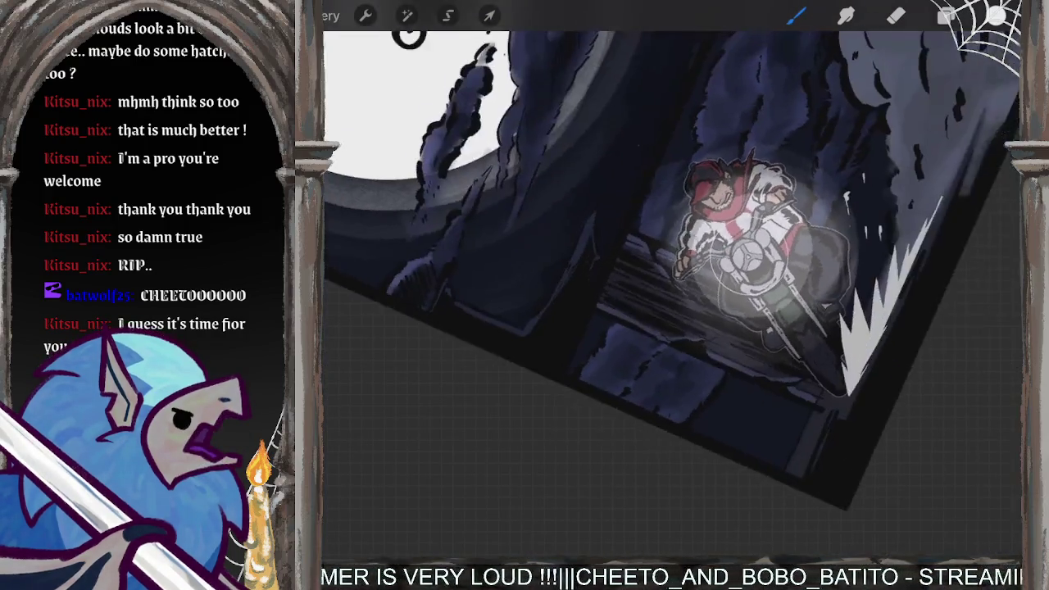
scroll(755, 254, up, 3)
scroll(755, 254, up, 3)
scroll(754, 254, up, 2)
scroll(754, 254, up, 3)
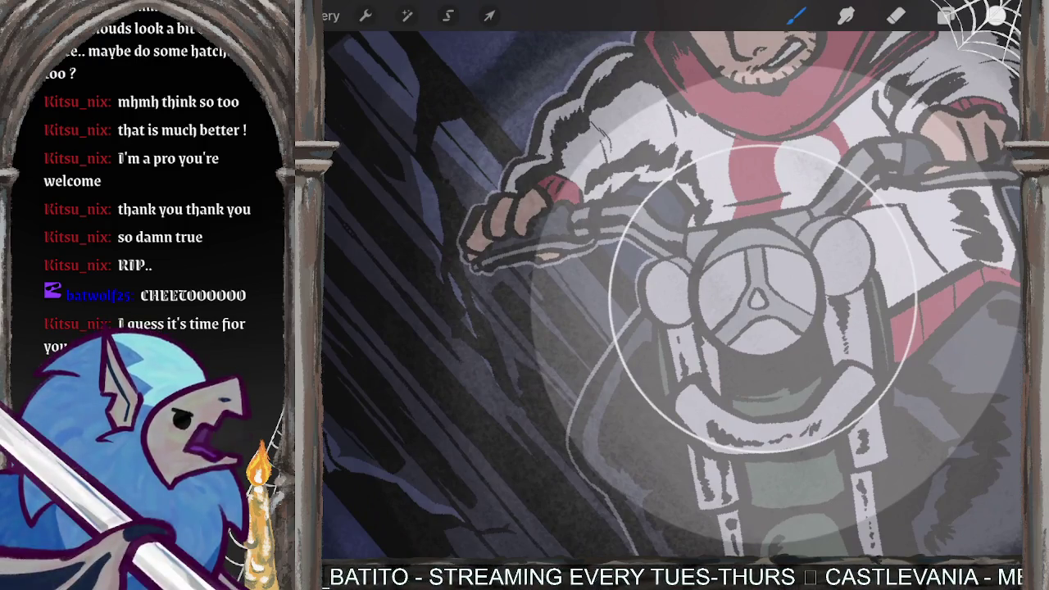
scroll(672, 291, up, 3)
scroll(672, 295, up, 1)
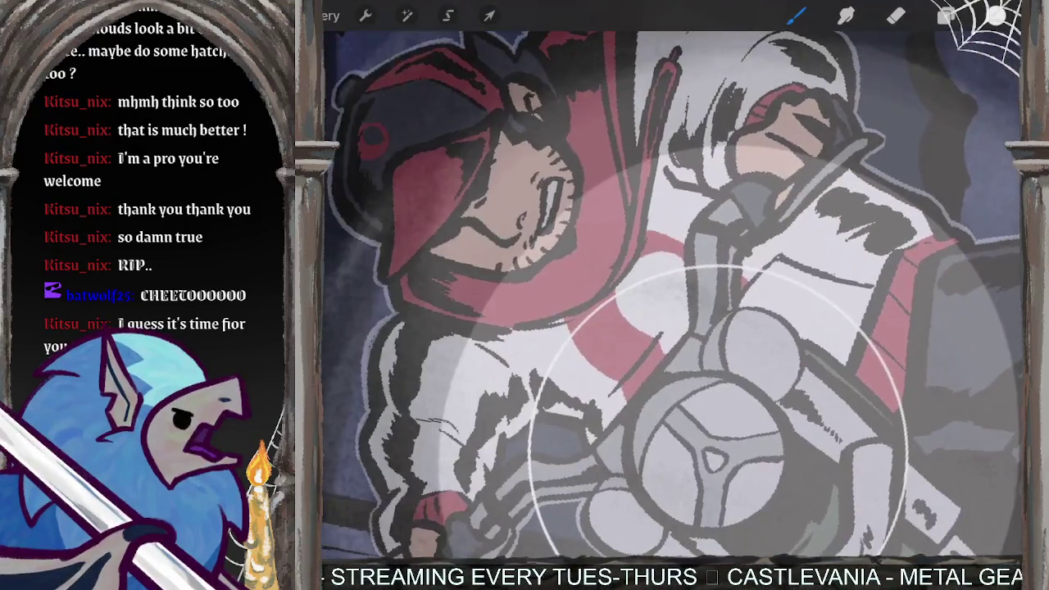
scroll(672, 296, up, 3)
scroll(672, 295, up, 2)
scroll(783, 333, down, 2)
scroll(783, 332, down, 2)
scroll(783, 332, down, 2)
scroll(783, 332, down, 2)
scroll(783, 332, up, 3)
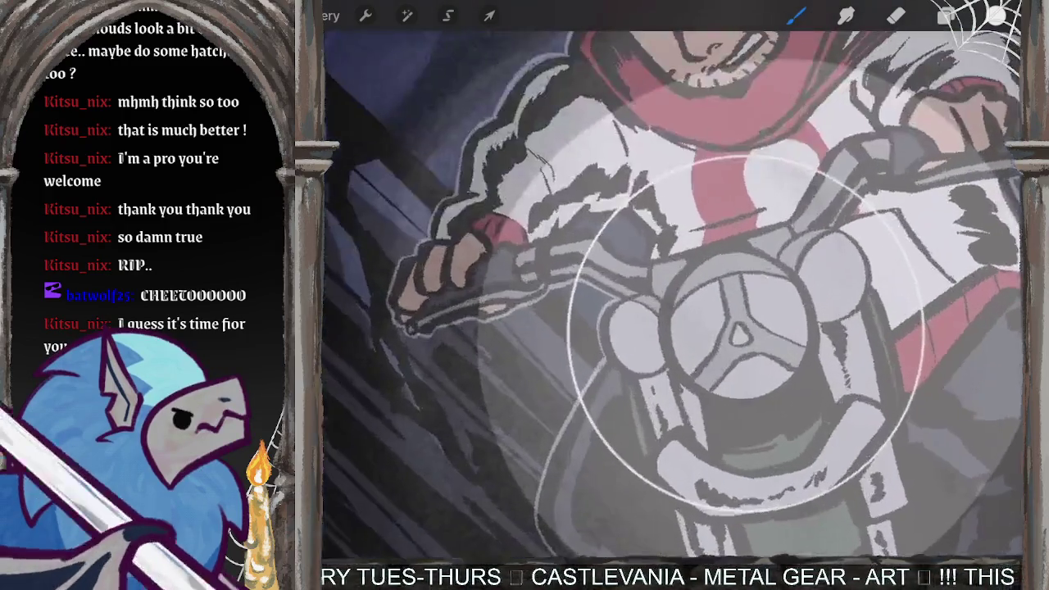